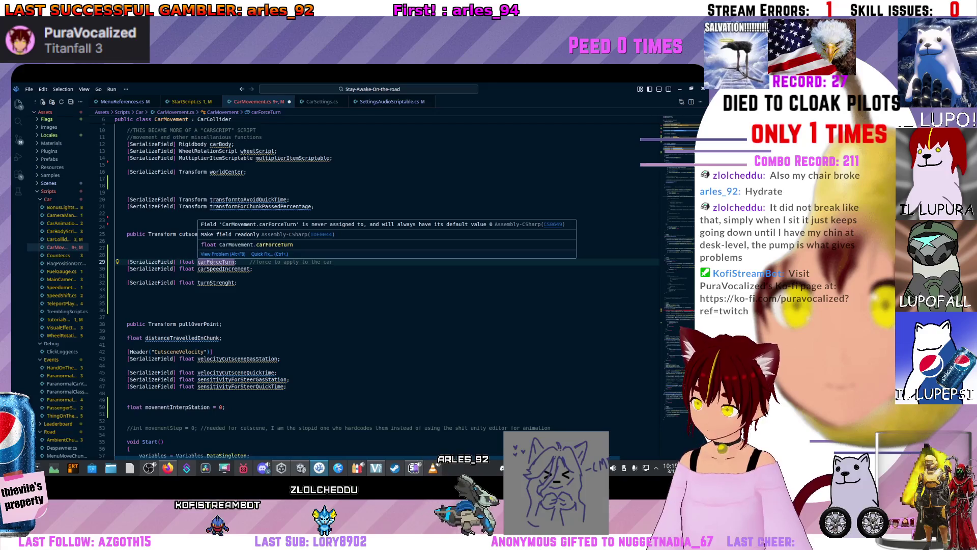
Look up where turnStrenght is used in RotateTowards, then return to the field declarations
{"action": "mouse_move", "coordinate": [216, 283]}
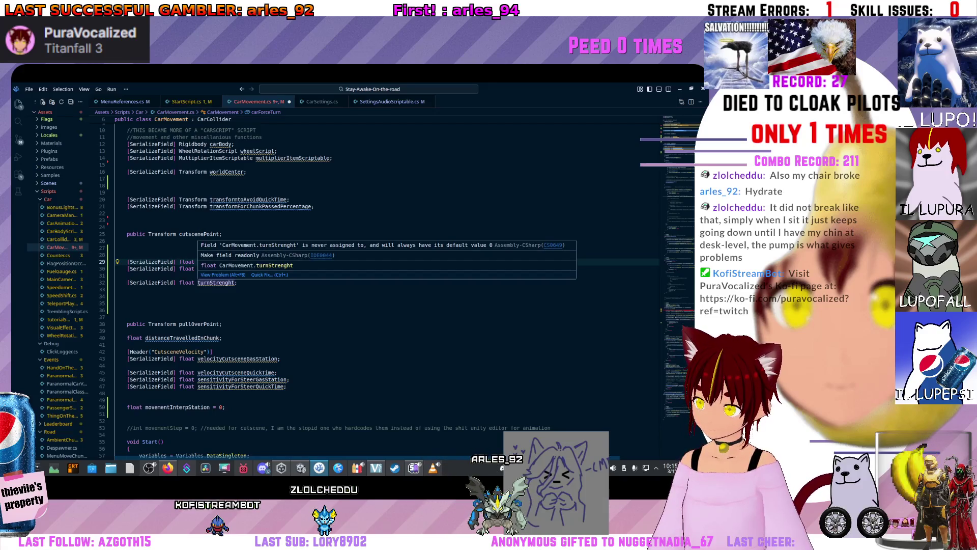
{"action": "left_click", "coordinate": [116, 297]}
{"action": "left_click", "coordinate": [224, 268]}
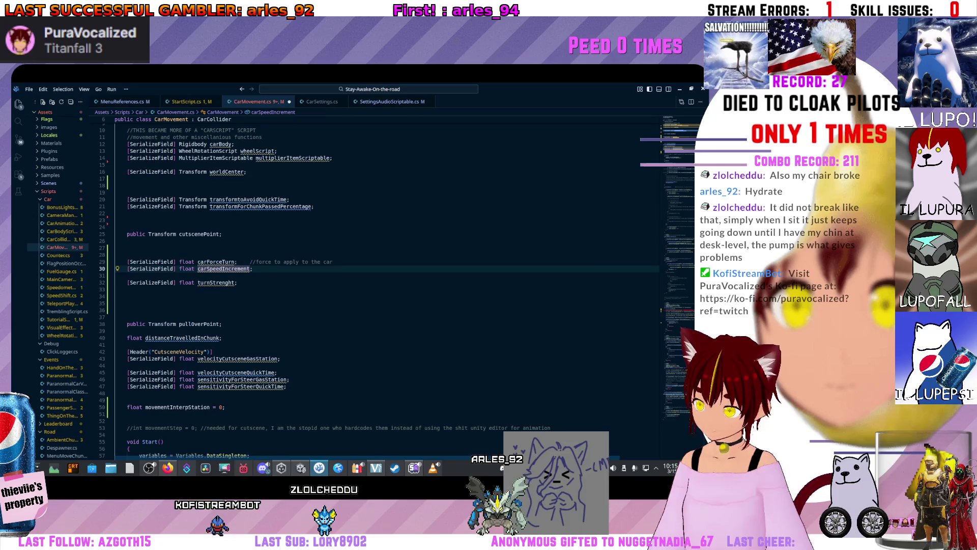
{"action": "left_click", "coordinate": [223, 282]}
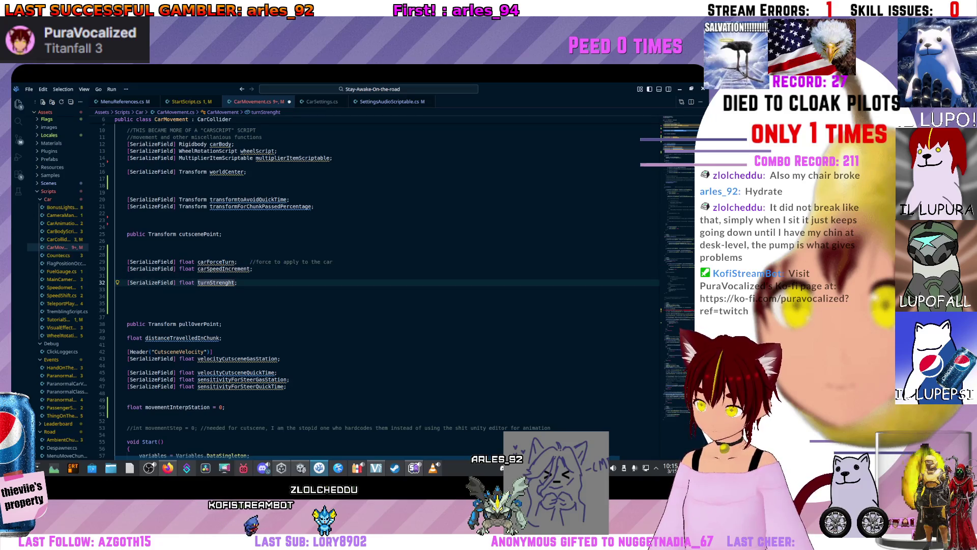
{"action": "key", "text": "F12"}
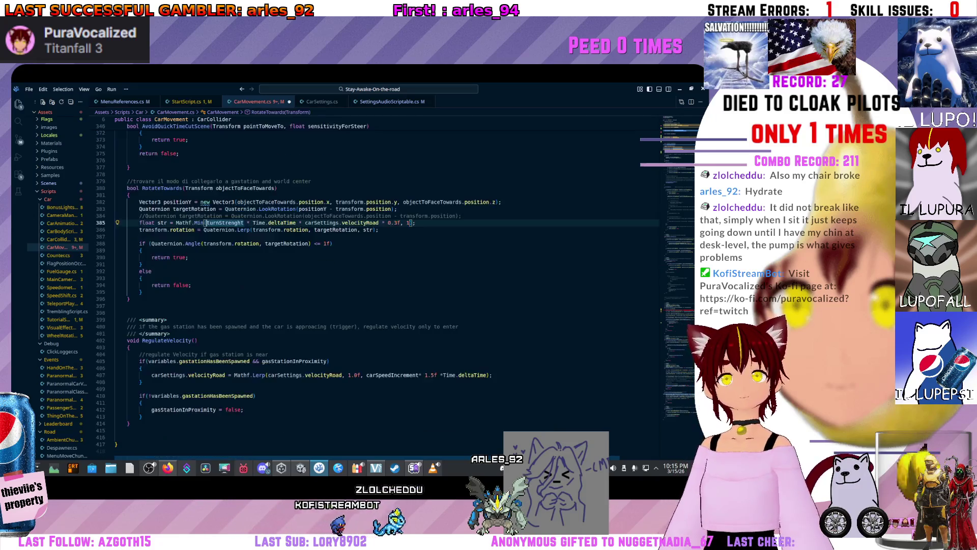
{"action": "key", "text": "alt+Left"}
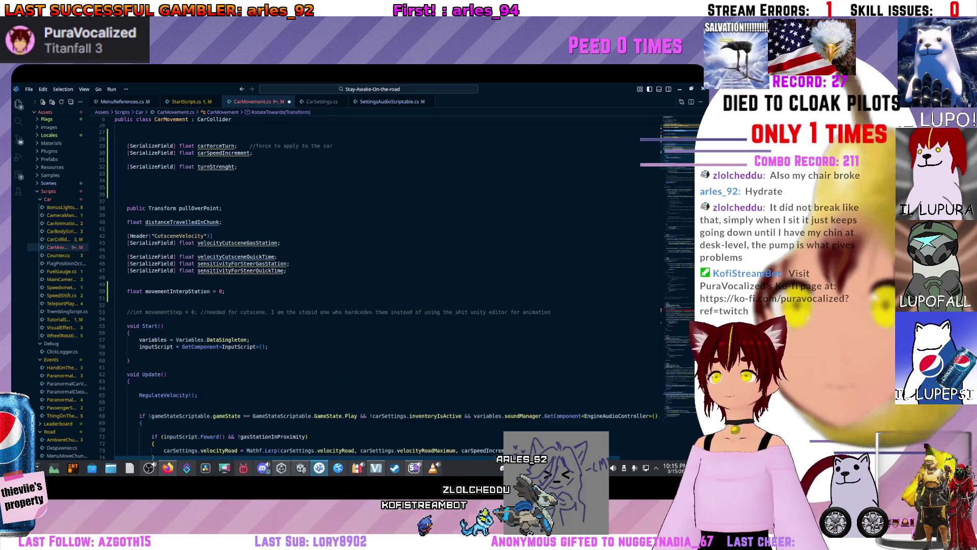
{"action": "scroll", "coordinate": [379, 285], "scroll_direction": "down", "scroll_amount": 20}
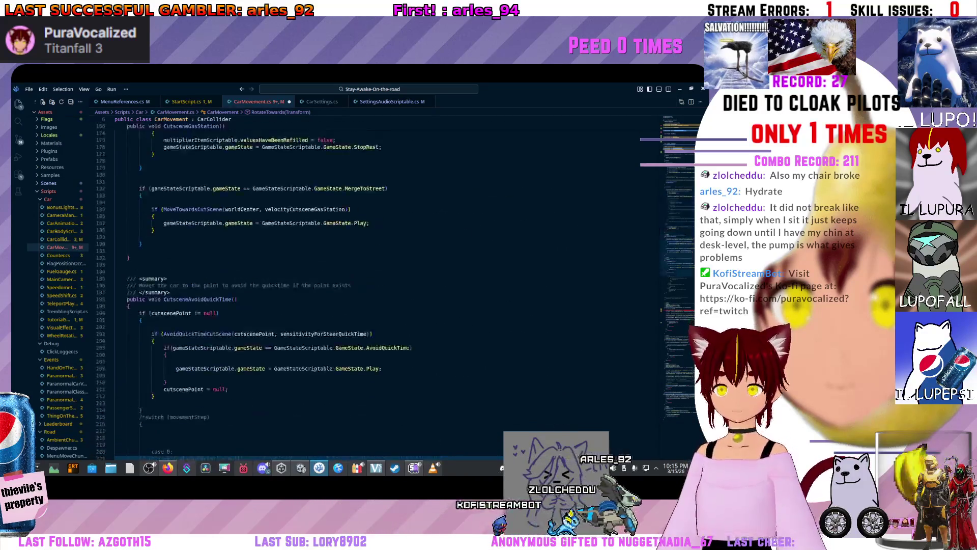
{"action": "scroll", "coordinate": [379, 285], "scroll_direction": "up", "scroll_amount": 20}
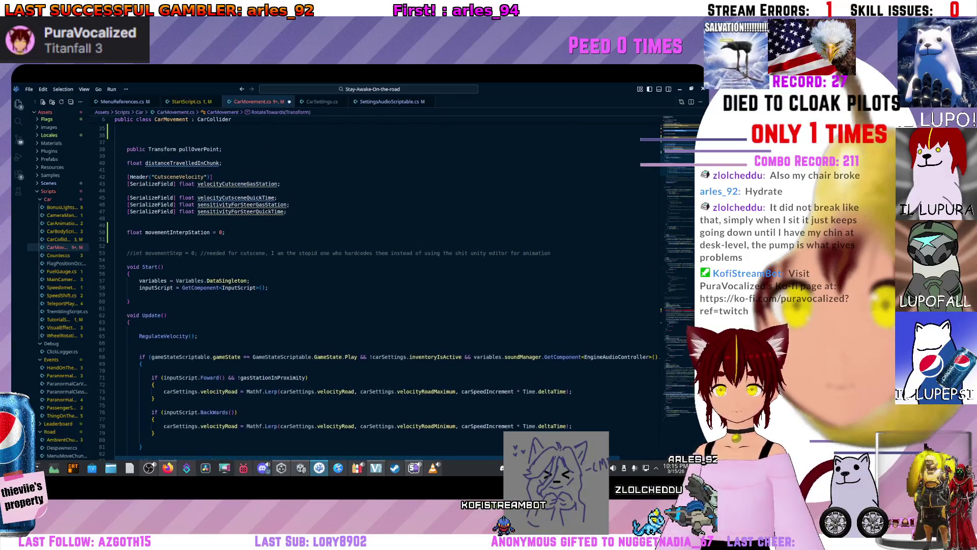
{"action": "scroll", "coordinate": [298, 290], "scroll_direction": "down", "scroll_amount": 20}
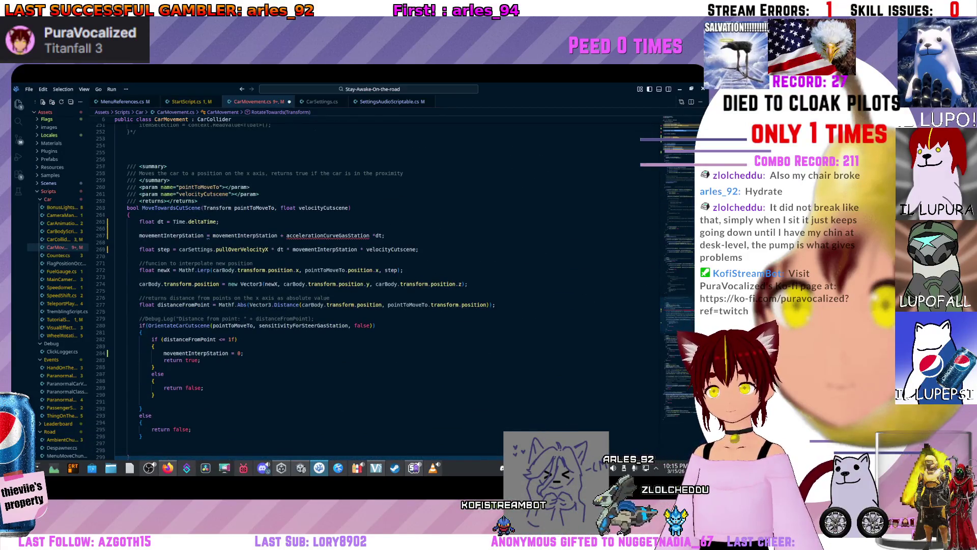
{"action": "scroll", "coordinate": [298, 290], "scroll_direction": "up", "scroll_amount": 20}
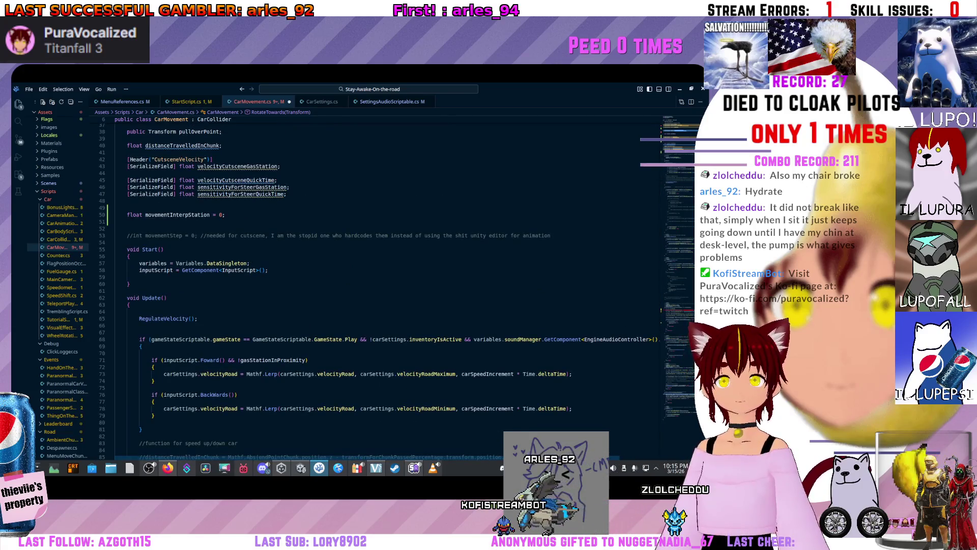
{"action": "scroll", "coordinate": [379, 285], "scroll_direction": "up", "scroll_amount": 7}
{"action": "type", "text": "turnStrenght"}
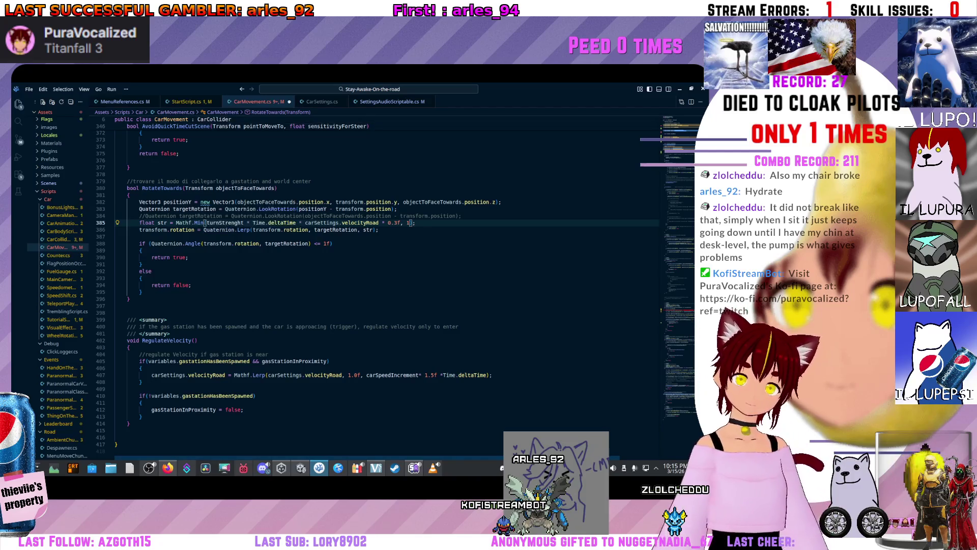
{"action": "scroll", "coordinate": [379, 285], "scroll_direction": "up", "scroll_amount": 20}
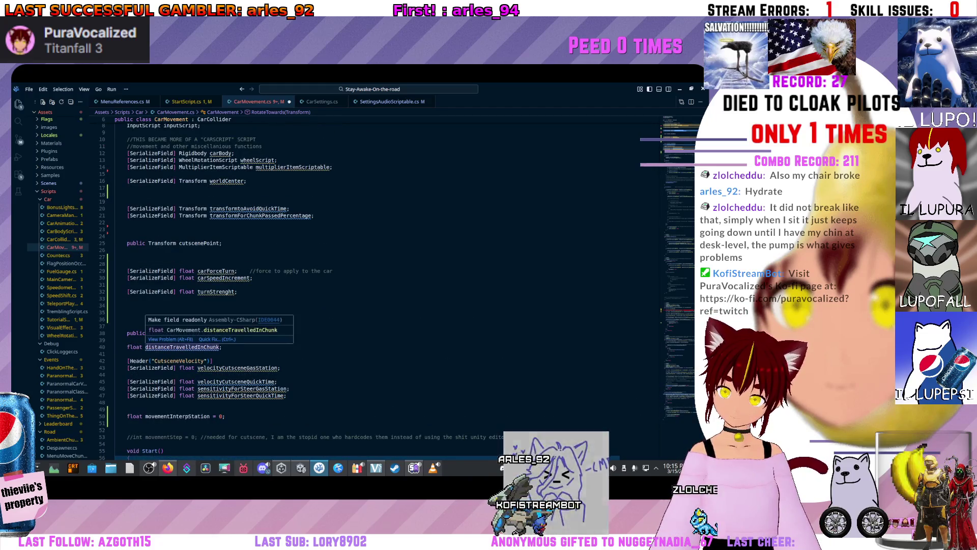
Move the pulloverPoint declaration up under cutscenePoint and review its references
{"action": "left_click", "coordinate": [139, 333]}
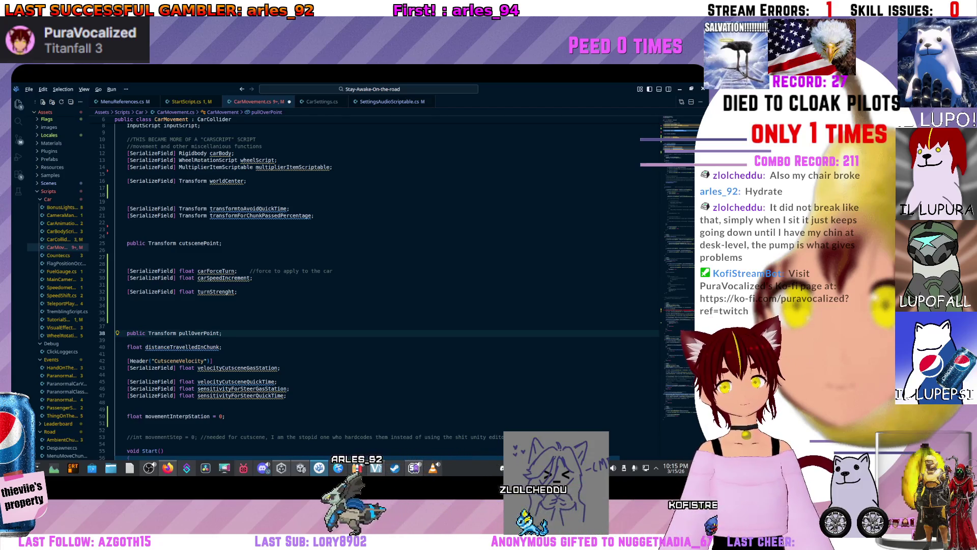
{"action": "key", "text": "alt+Up"}
{"action": "key", "text": "alt+Up"}
{"action": "key", "text": "alt+Up"}
{"action": "key", "text": "alt+Up"}
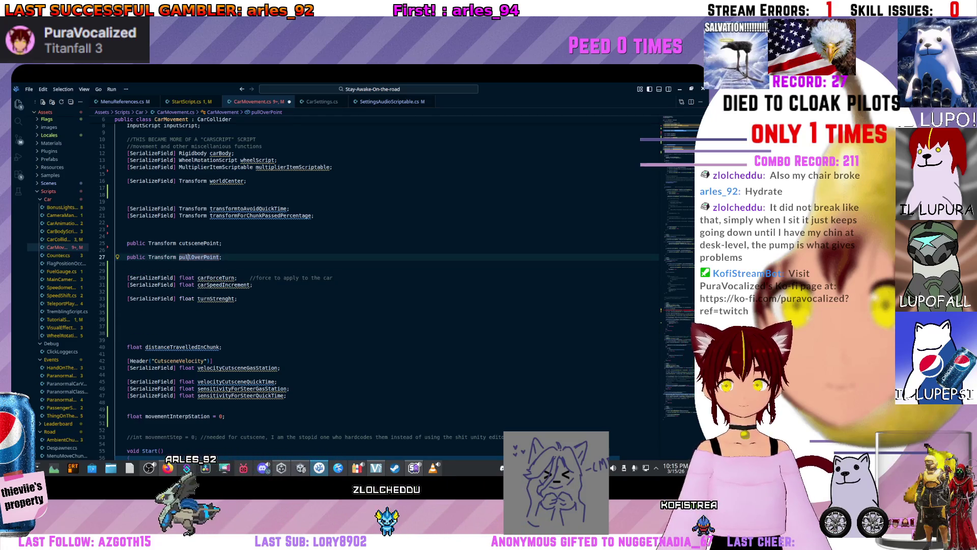
{"action": "key", "text": "shift+F12"}
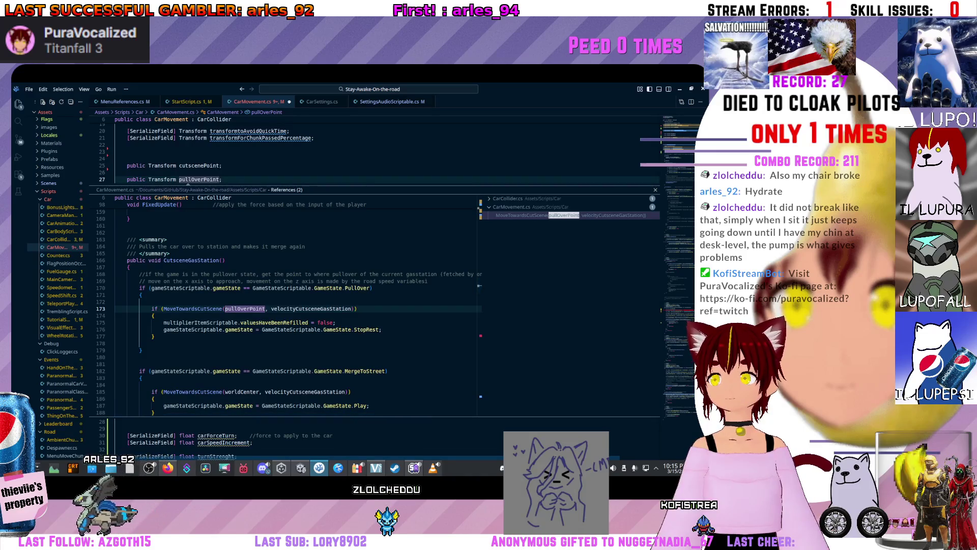
{"action": "key", "text": "Escape"}
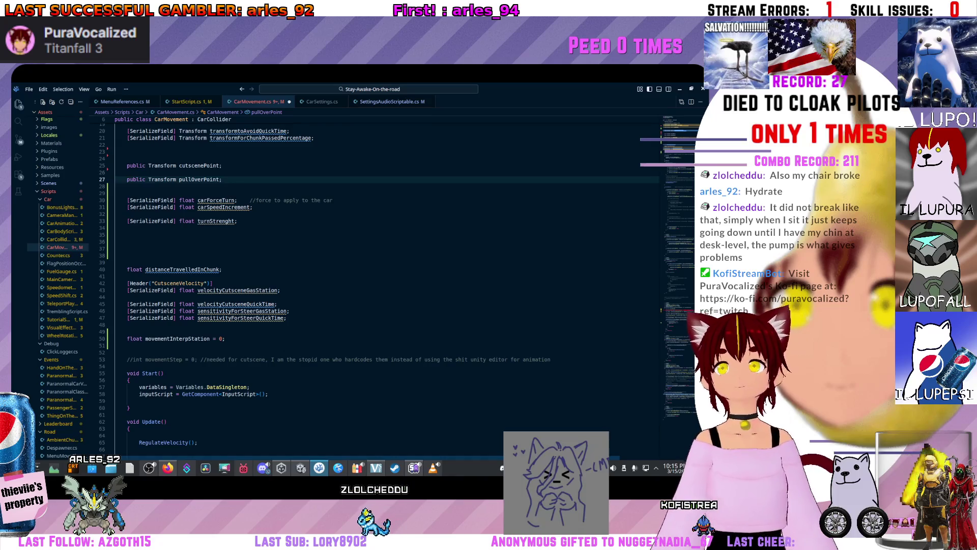
Shift the float field declarations down one line and add an empty line after turnStrenght
{"action": "mouse_move", "coordinate": [217, 221]}
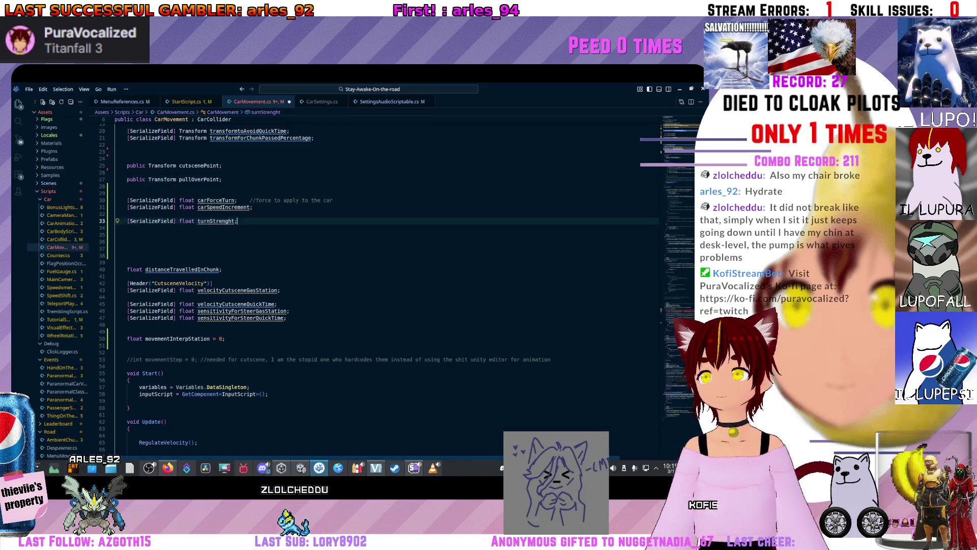
{"action": "left_click_drag", "start_coordinate": [237, 221], "coordinate": [115, 200]}
{"action": "key", "text": "alt+Down"}
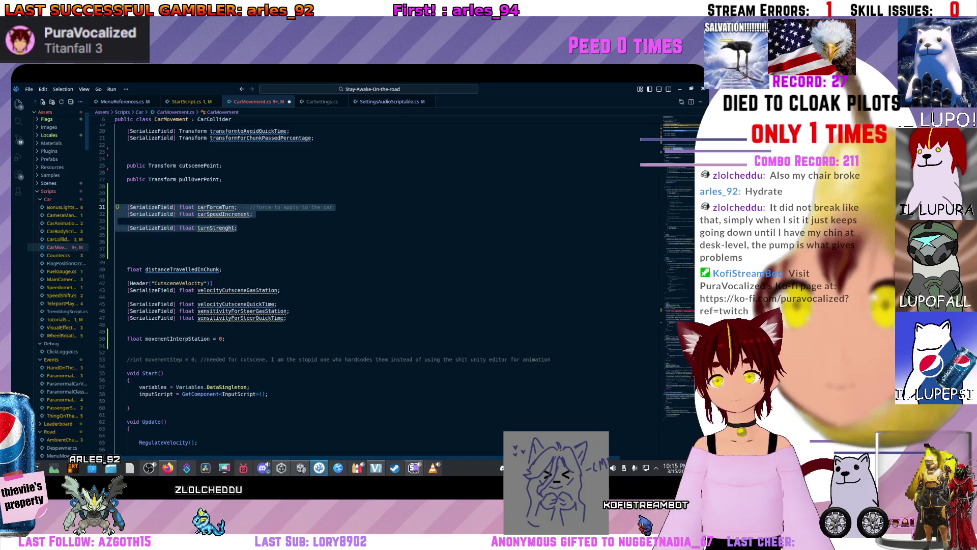
{"action": "key", "text": "Right"}
{"action": "key", "text": "Return"}
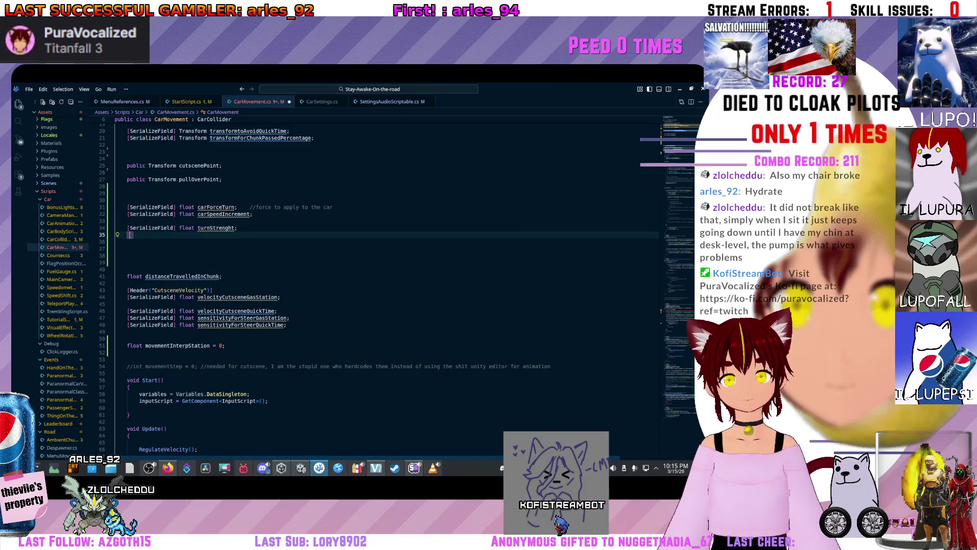
Declare [SerializeField] float accelerationCurveGasStation and move it under velocityCutsceneGasStation
{"action": "type", "text": "[Serialzi"}
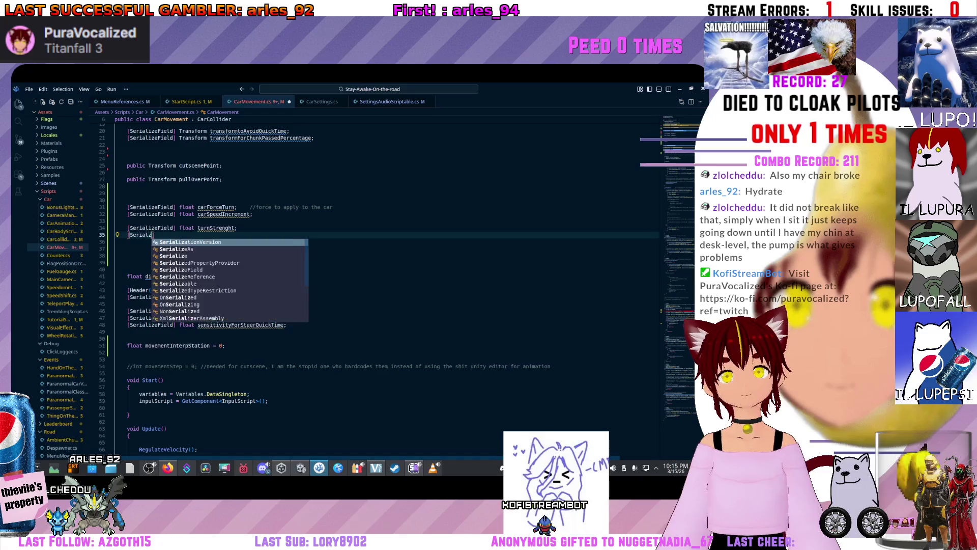
{"action": "key", "text": "BackSpace"}
{"action": "key", "text": "BackSpace"}
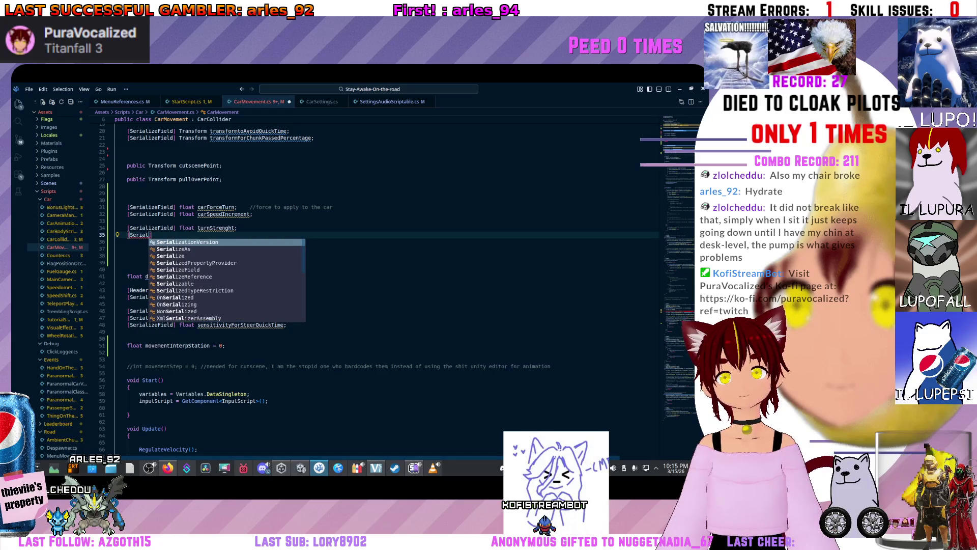
{"action": "type", "text": "izeField"}
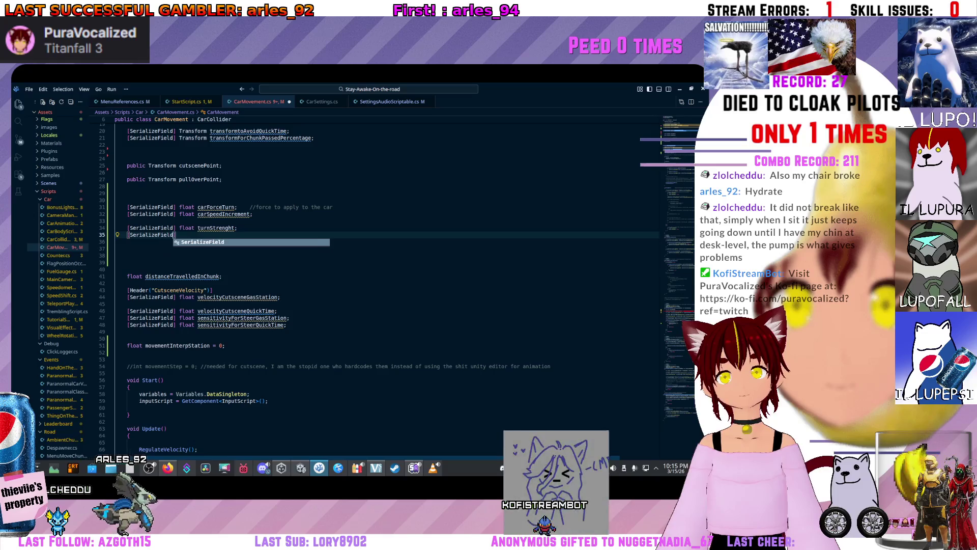
{"action": "type", "text": "] float"}
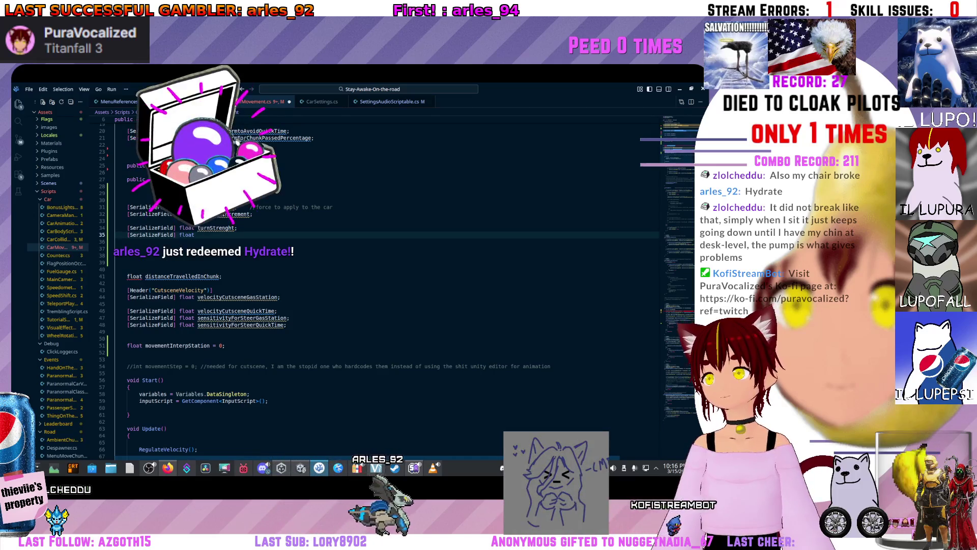
{"action": "scroll", "coordinate": [357, 285], "scroll_direction": "down", "scroll_amount": 20}
{"action": "type", "text": "sc"}
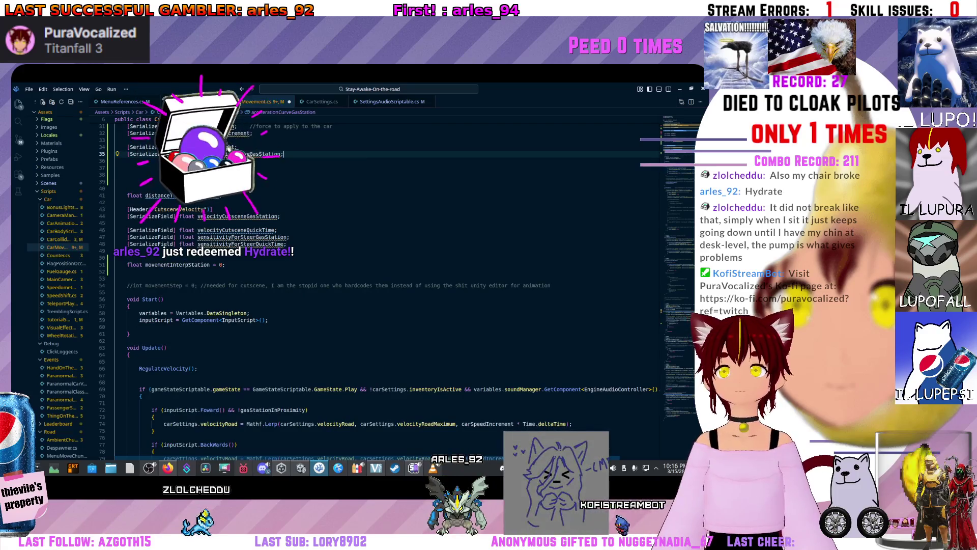
{"action": "key", "text": "Tab"}
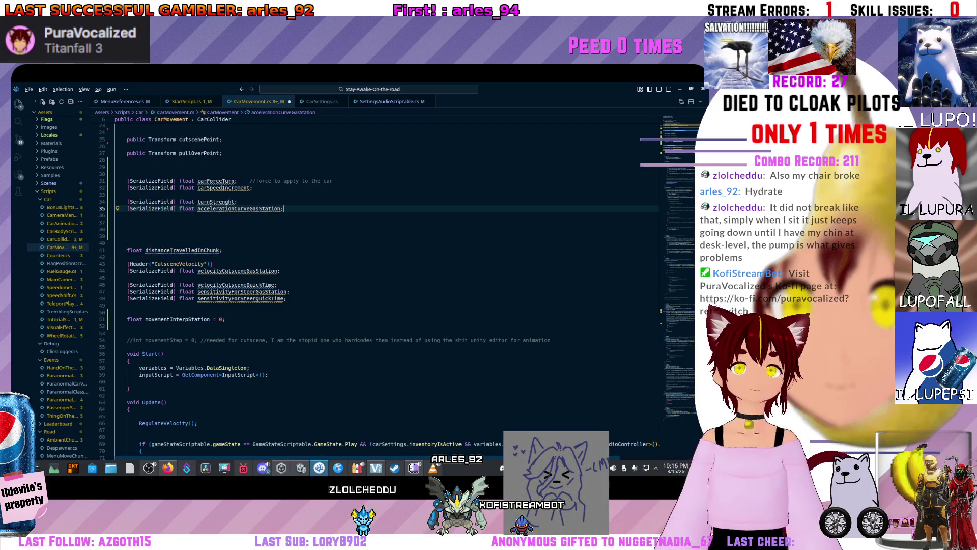
{"action": "key", "text": "alt+Down"}
{"action": "key", "text": "alt+Down"}
{"action": "key", "text": "alt+Down"}
{"action": "key", "text": "alt+Down"}
{"action": "key", "text": "alt+Down"}
{"action": "key", "text": "alt+Down"}
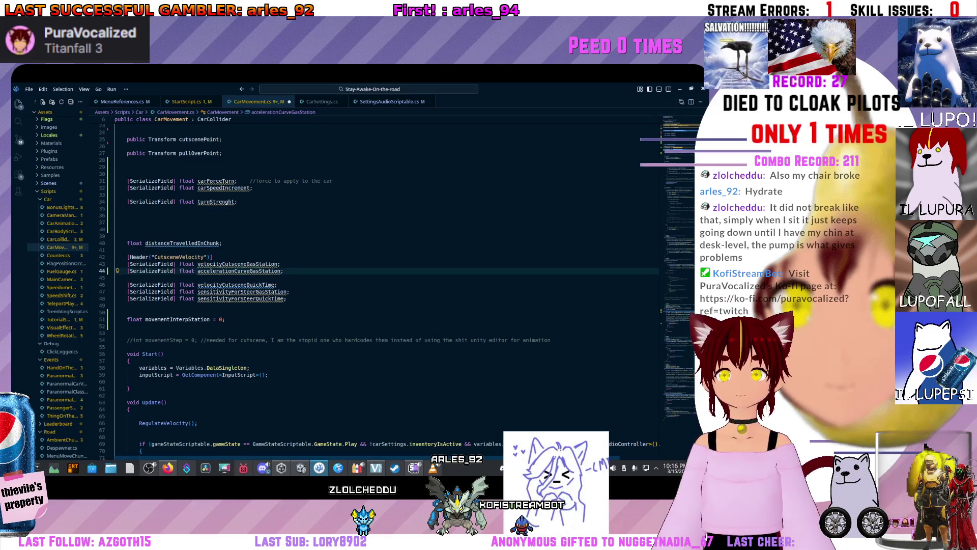
Delete the distanceTravelledInChunk line and the blank lines around it
{"action": "left_click", "coordinate": [222, 242]}
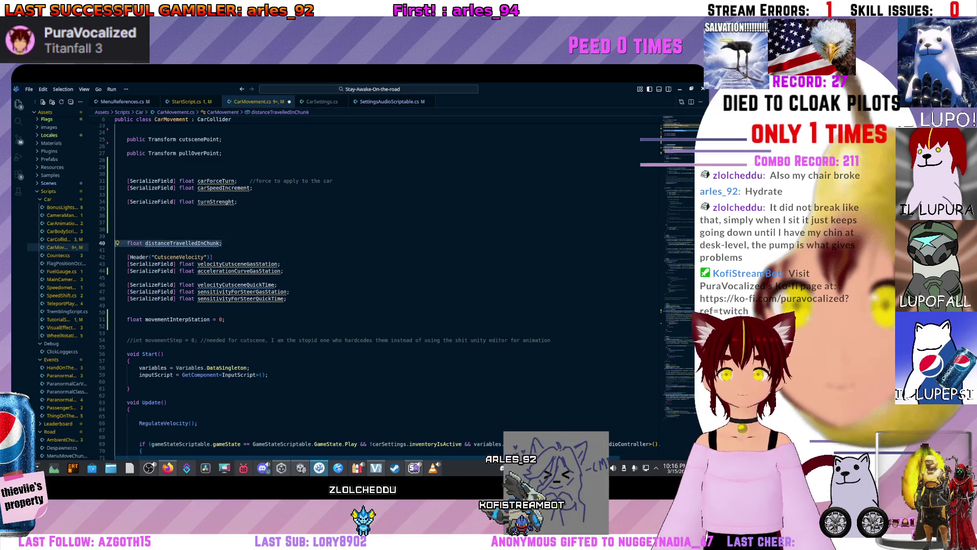
{"action": "key", "text": "shift+Up"}
{"action": "key", "text": "shift+Up"}
{"action": "key", "text": "shift+Up"}
{"action": "key", "text": "BackSpace"}
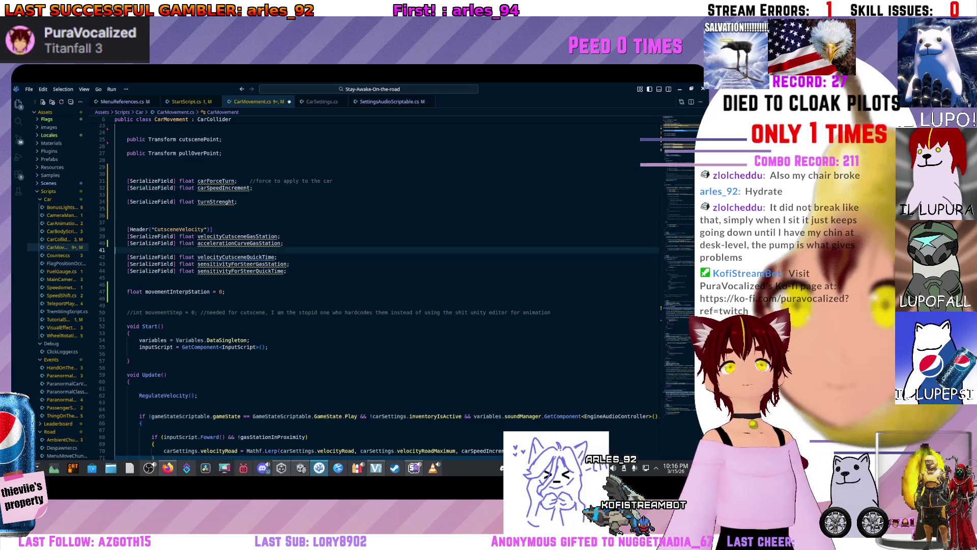
{"action": "left_click", "coordinate": [290, 264]}
{"action": "left_click", "coordinate": [283, 243]}
{"action": "left_click", "coordinate": [277, 257]}
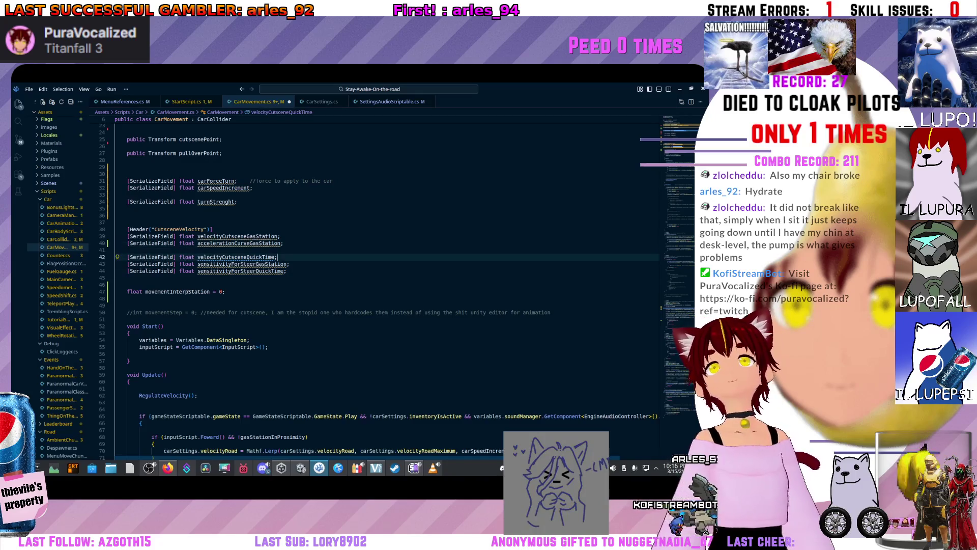
{"action": "left_click", "coordinate": [283, 243]}
{"action": "left_click", "coordinate": [278, 257]}
{"action": "double_click", "coordinate": [236, 257]}
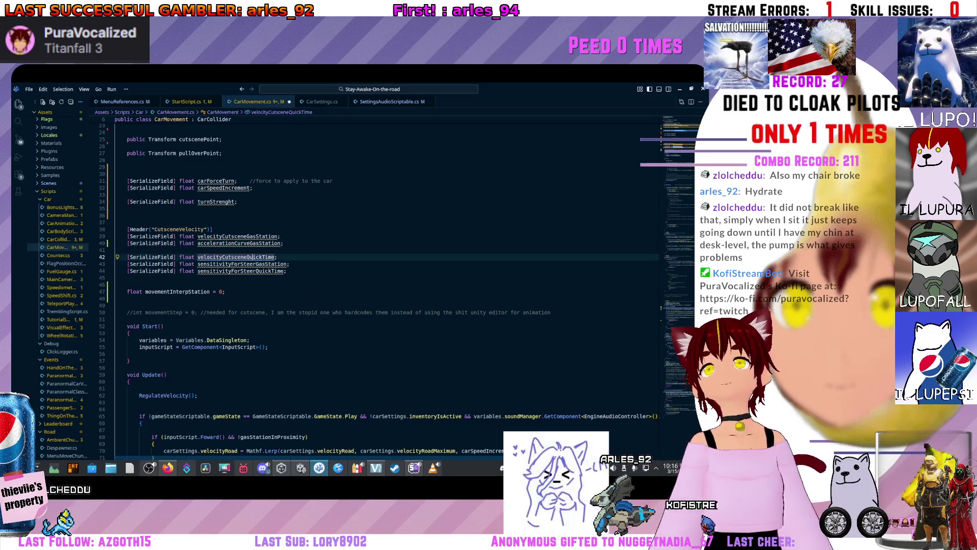
{"action": "double_click", "coordinate": [253, 257]}
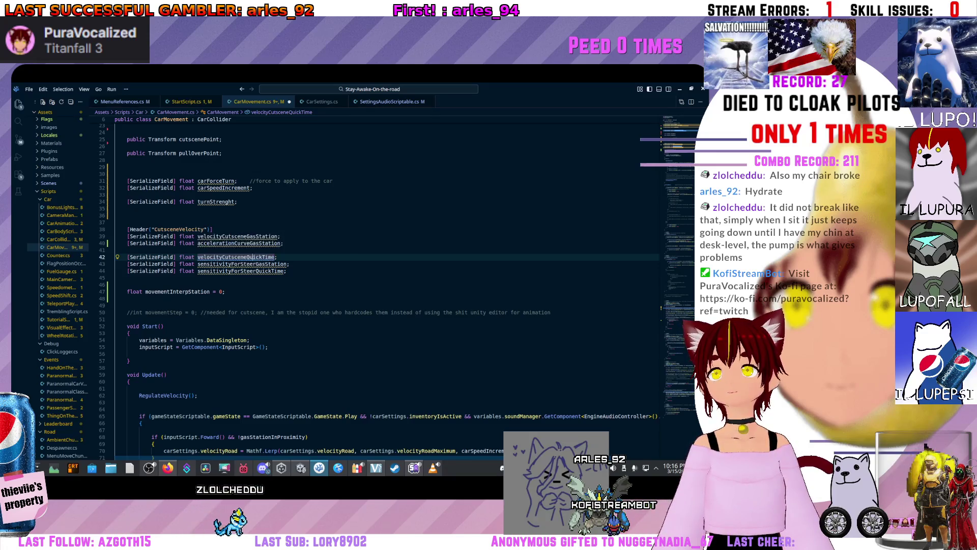
{"action": "left_click", "coordinate": [283, 271]}
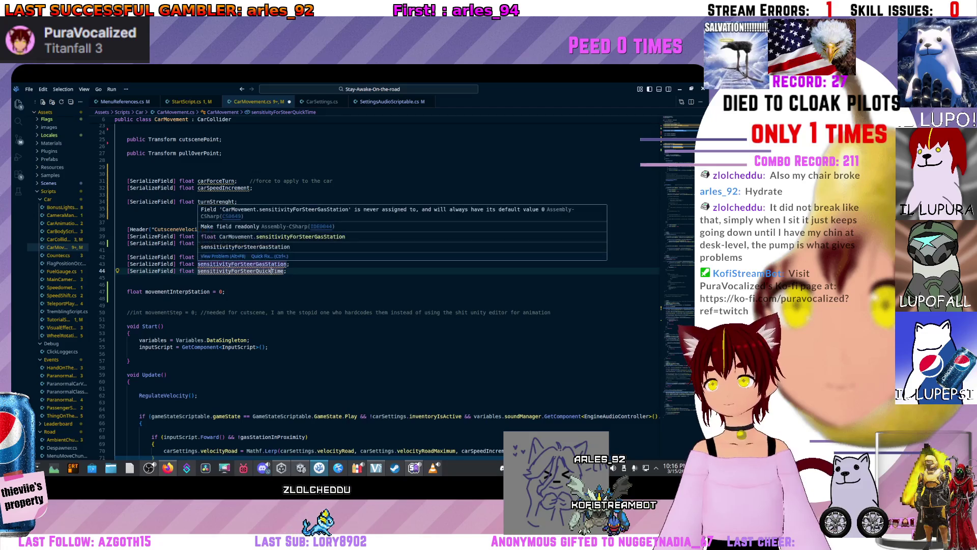
{"action": "left_click", "coordinate": [239, 263], "text": "ctrl"}
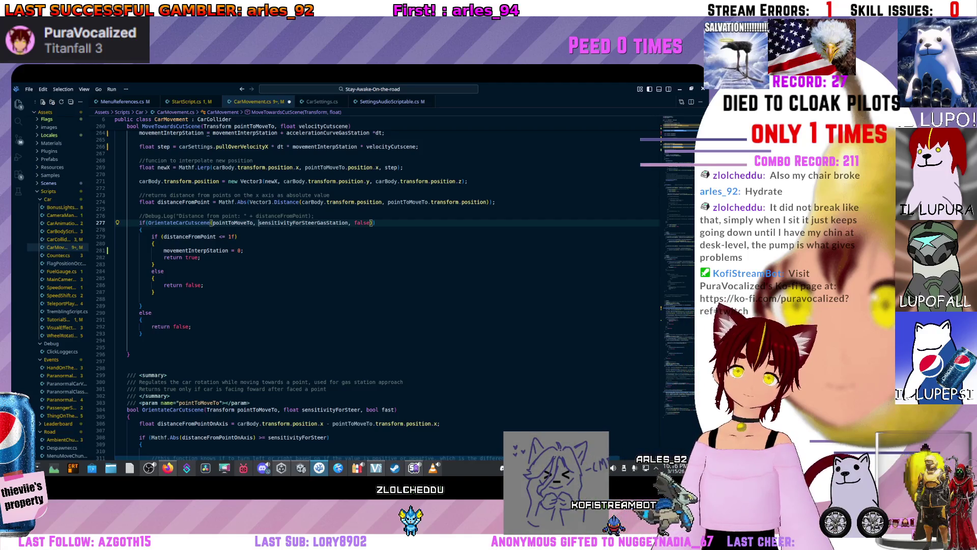
{"action": "key", "text": "F12"}
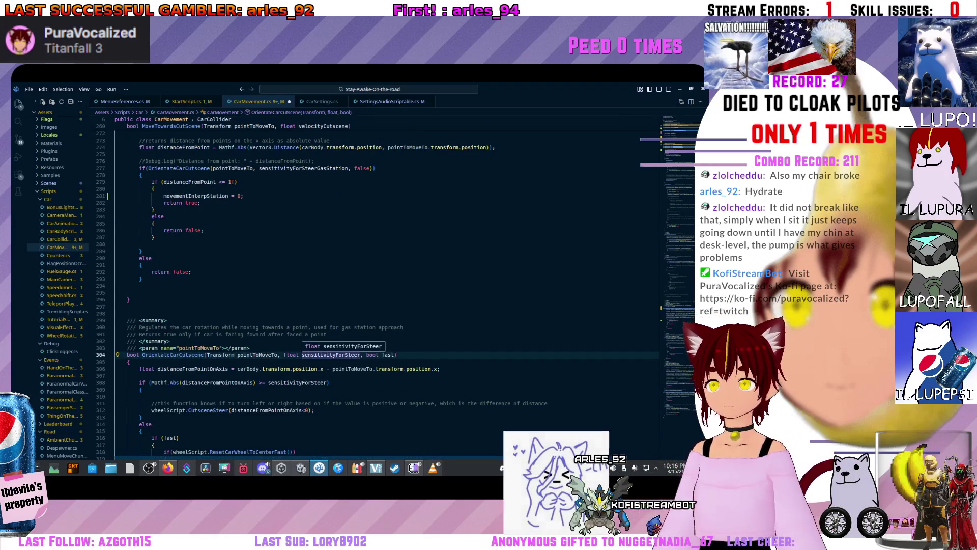
{"action": "scroll", "coordinate": [386, 285], "scroll_direction": "up", "scroll_amount": 20}
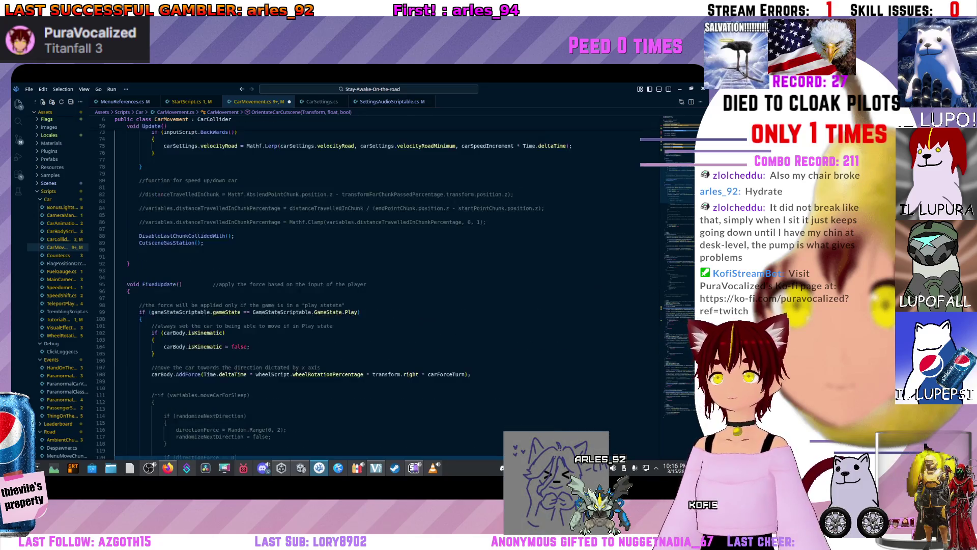
{"action": "scroll", "coordinate": [386, 285], "scroll_direction": "up", "scroll_amount": 2}
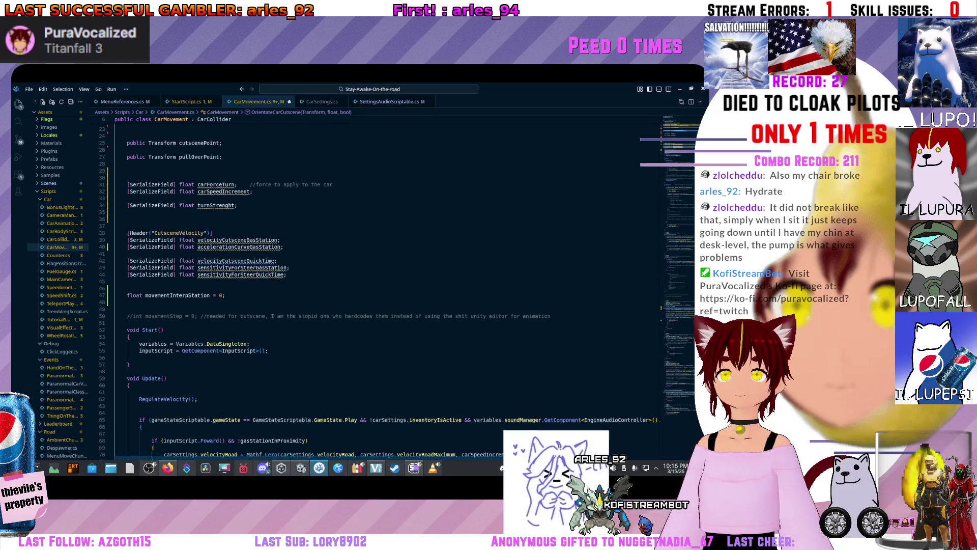
{"action": "left_click_drag", "start_coordinate": [197, 267], "coordinate": [287, 274]}
{"action": "left_click", "coordinate": [273, 274]}
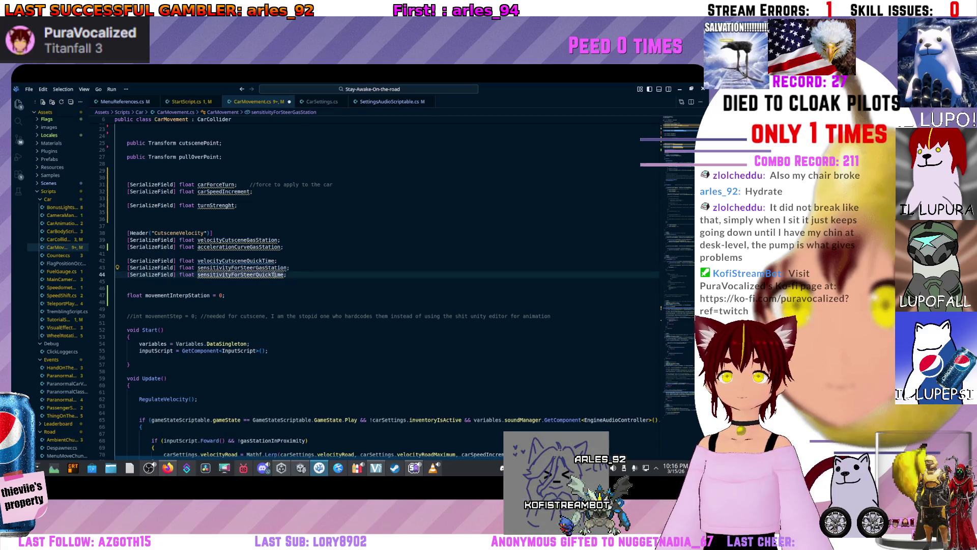
{"action": "mouse_move", "coordinate": [240, 247]}
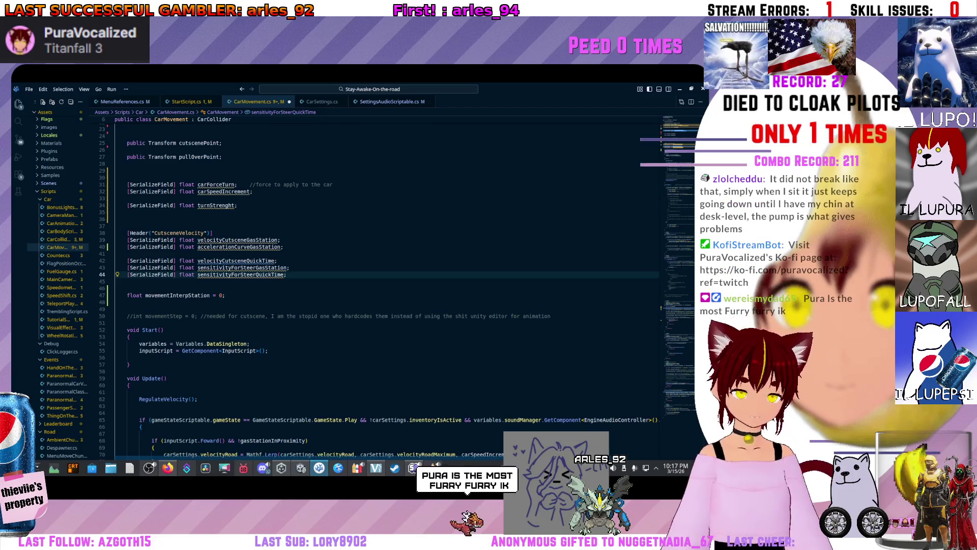
Duplicate the [Header("CutsceneVelocity")] line after velocityCutsceneQuickTime as a CutsceneSteer header, then save
{"action": "triple_click", "coordinate": [168, 233]}
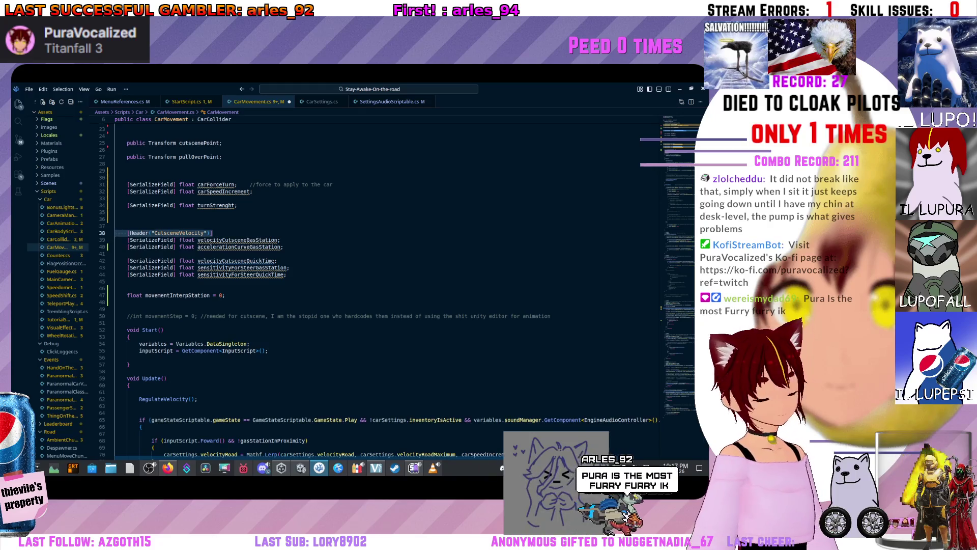
{"action": "left_click", "coordinate": [278, 261]}
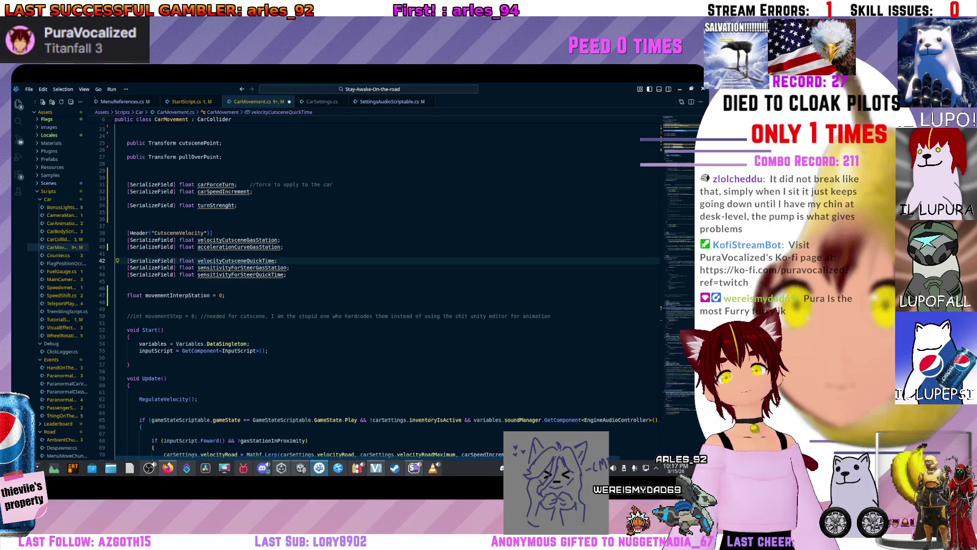
{"action": "key", "text": "Return"}
{"action": "key", "text": "Return"}
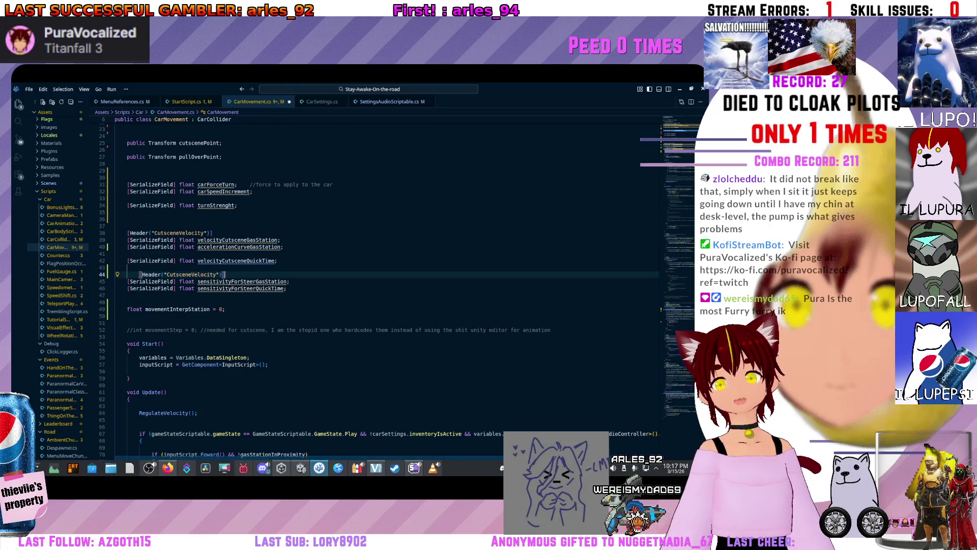
{"action": "key", "text": "Home"}
{"action": "key", "text": "Delete"}
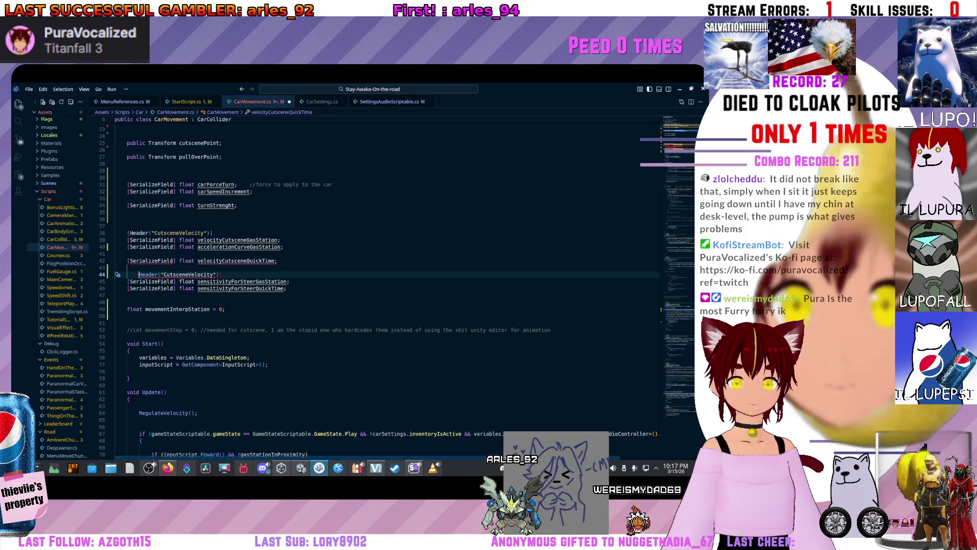
{"action": "key", "text": "Delete"}
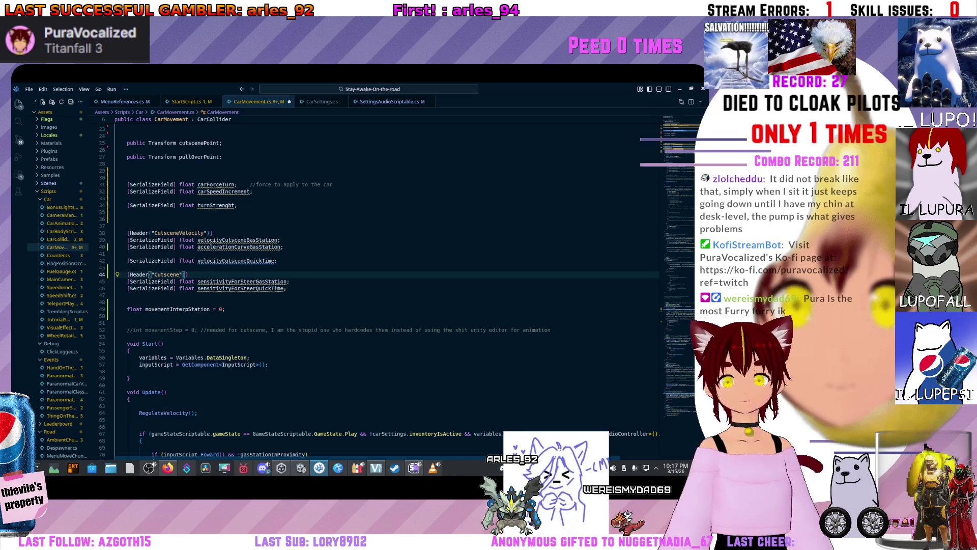
{"action": "type", "text": "Steer"}
{"action": "left_click", "coordinate": [153, 253]}
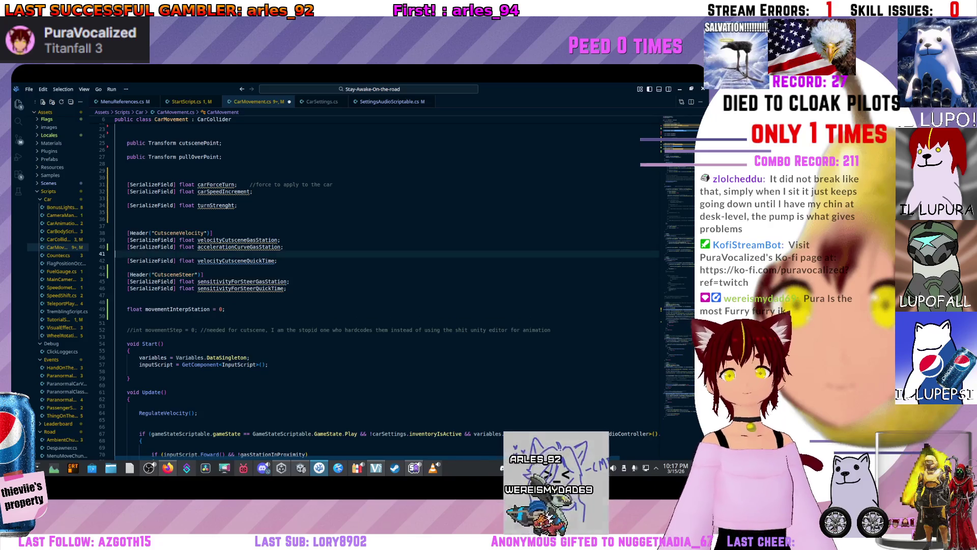
{"action": "key", "text": "ctrl+s"}
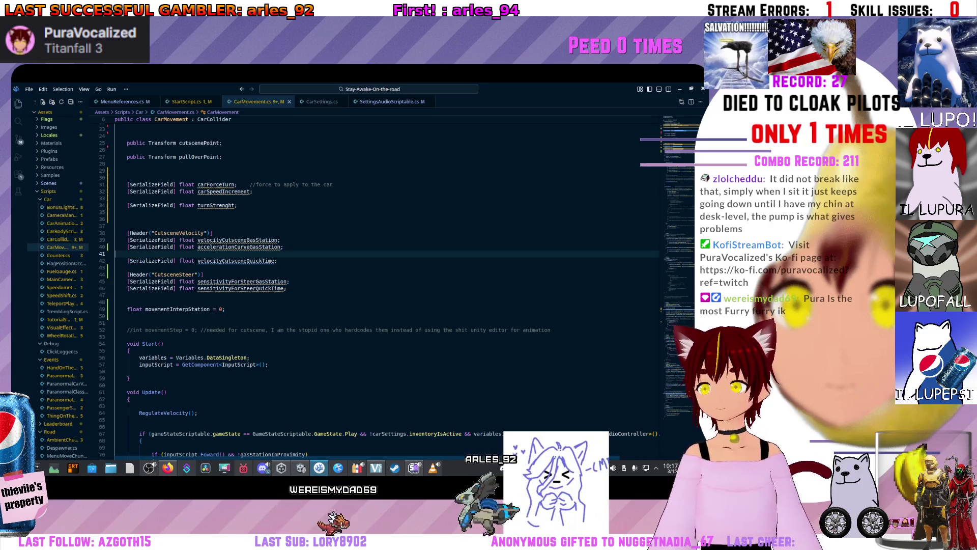
Move the movementInterpStation line above the CutsceneVelocity and CutsceneSteer headers, add blank lines, and save
{"action": "left_click", "coordinate": [225, 309]}
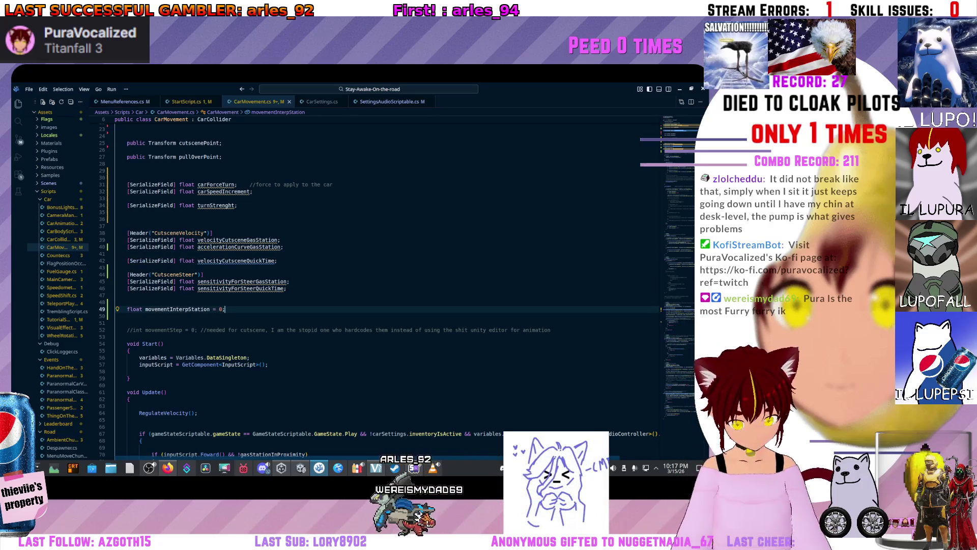
{"action": "key", "text": "alt+Up"}
{"action": "key", "text": "alt+Up"}
{"action": "key", "text": "alt+Up"}
{"action": "key", "text": "alt+Up"}
{"action": "key", "text": "alt+Up"}
{"action": "key", "text": "alt+Up"}
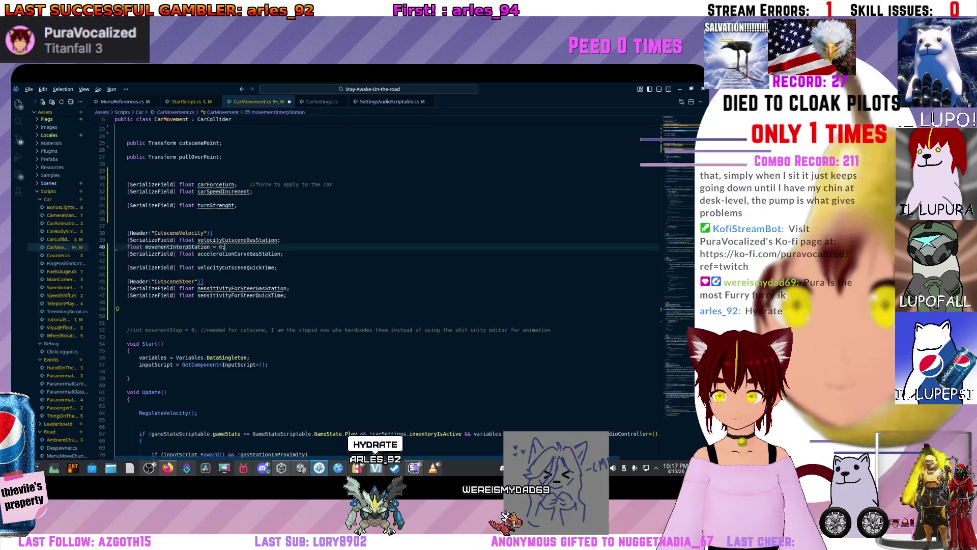
{"action": "key", "text": "Return"}
{"action": "key", "text": "Return"}
{"action": "key", "text": "ctrl+s"}
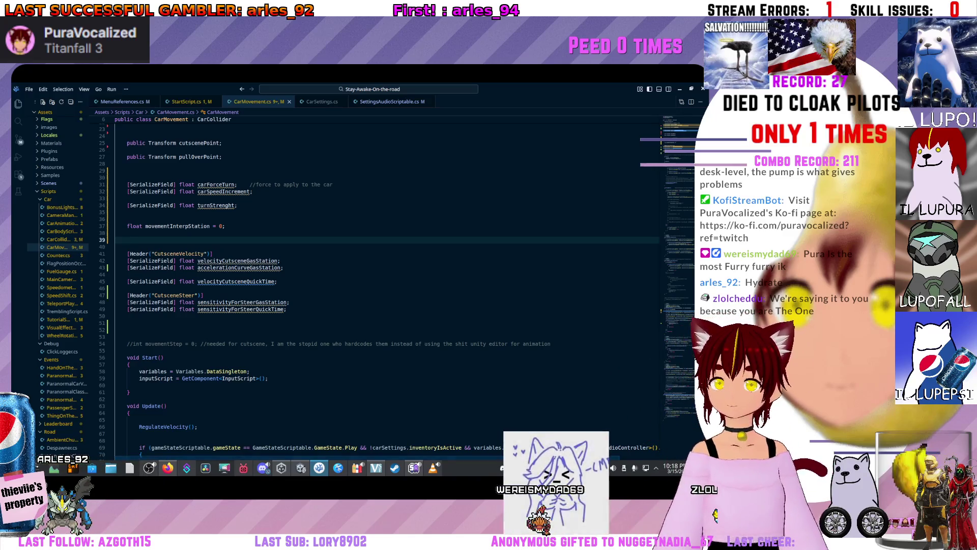
{"action": "key", "text": "alt+Tab"}
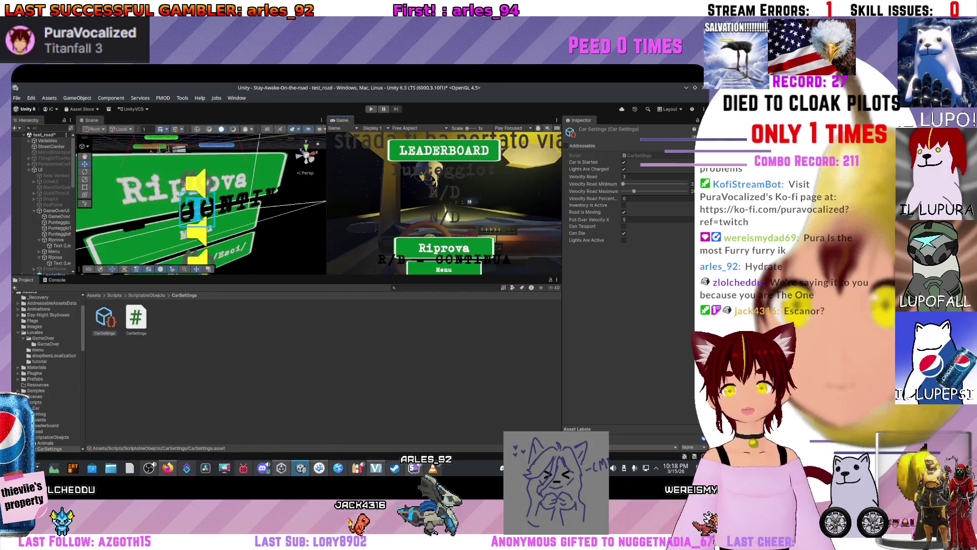
Drag the Hierarchy panel wider so the full object names show
{"action": "scroll", "coordinate": [43, 204], "scroll_direction": "down", "scroll_amount": 5}
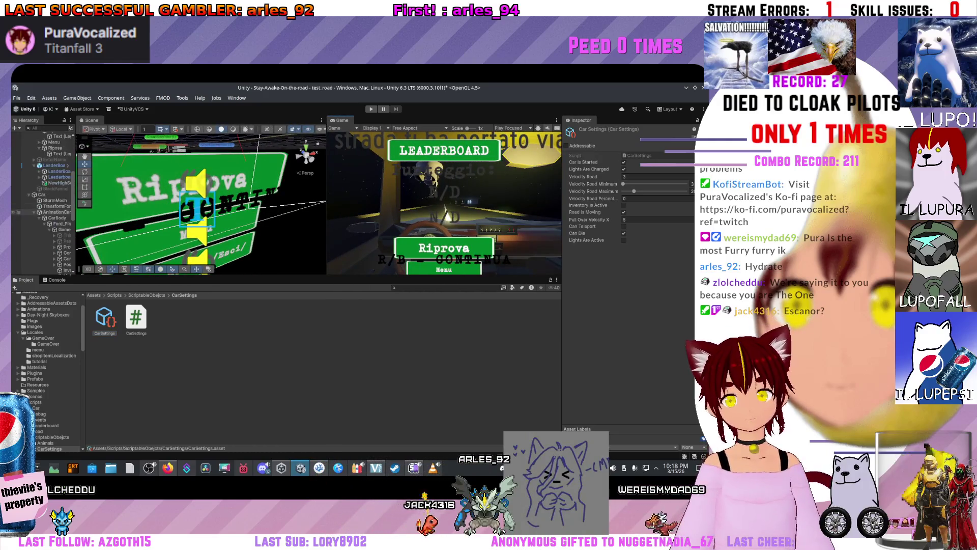
{"action": "scroll", "coordinate": [43, 204], "scroll_direction": "up", "scroll_amount": 5}
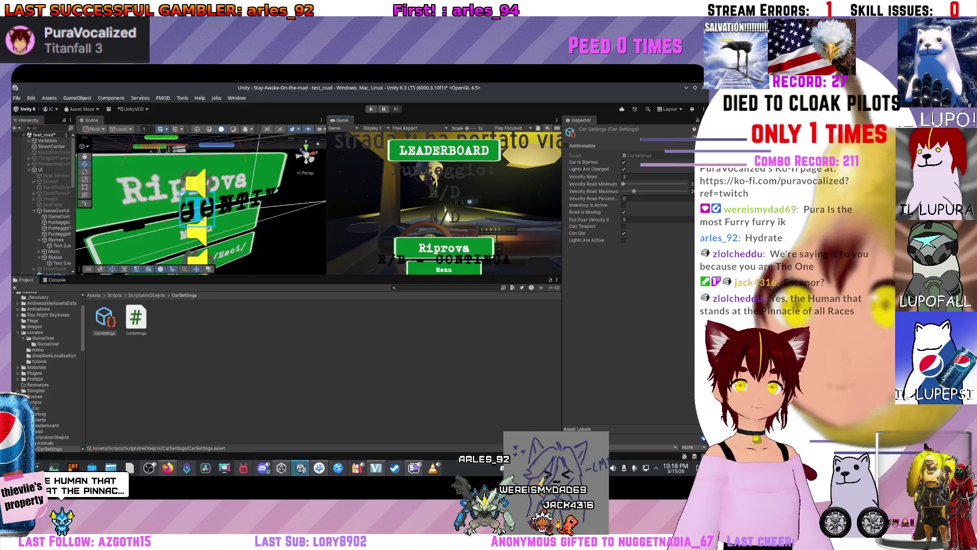
{"action": "left_click_drag", "start_coordinate": [79, 203], "coordinate": [142, 204]}
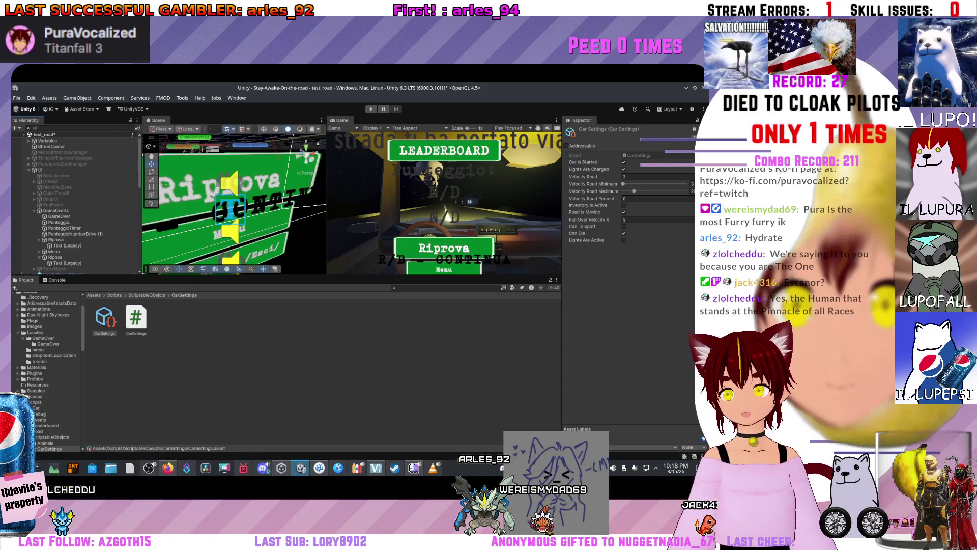
Browse the car's children (Ford_Pinto, CarBody, AnimationCar, GameComponents), then select Car to see Car Movement
{"action": "scroll", "coordinate": [18, 252], "scroll_direction": "down", "scroll_amount": 10}
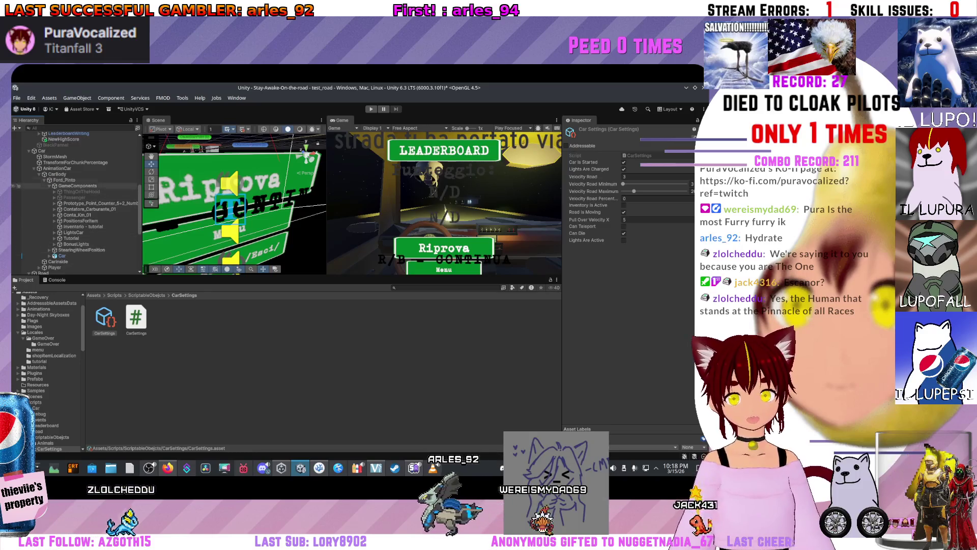
{"action": "left_click", "coordinate": [64, 180]}
{"action": "key", "text": "Up"}
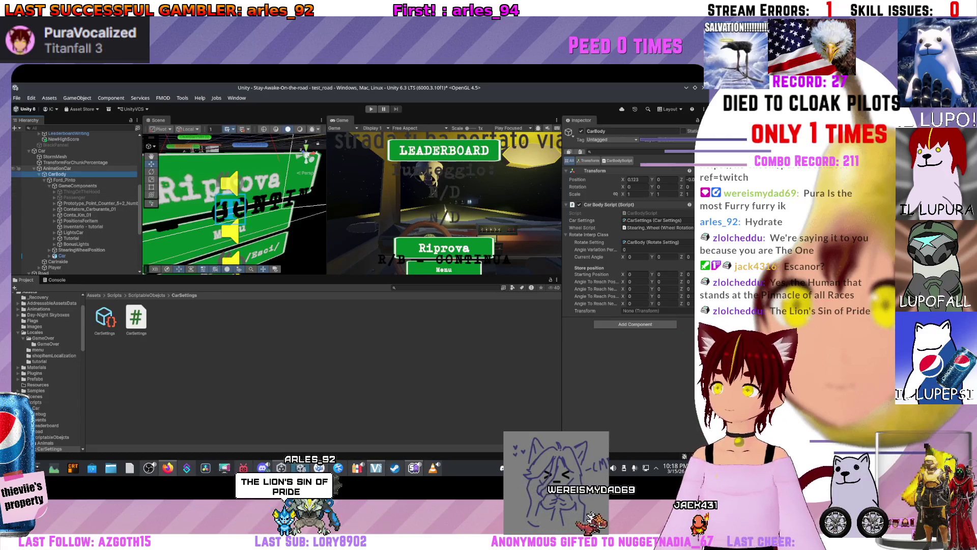
{"action": "key", "text": "Up"}
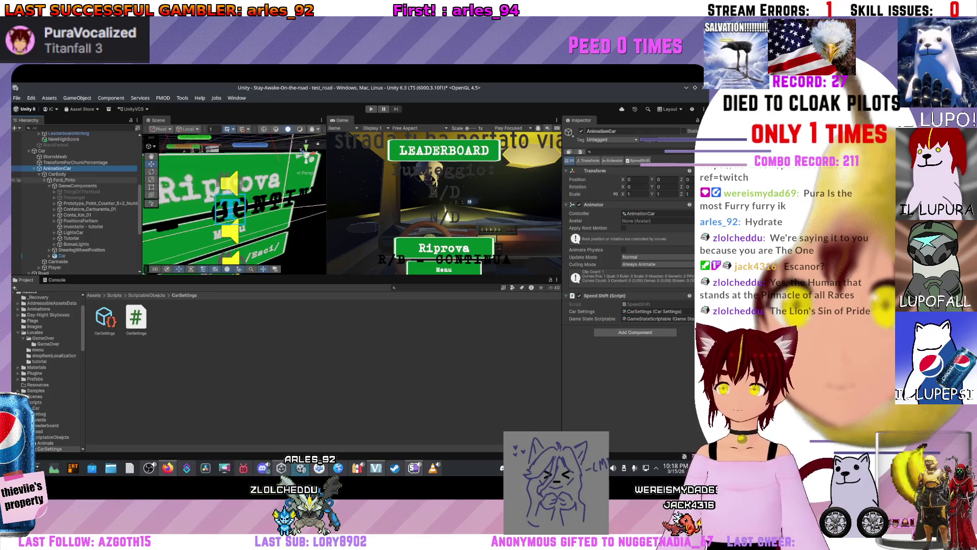
{"action": "left_click", "coordinate": [76, 186]}
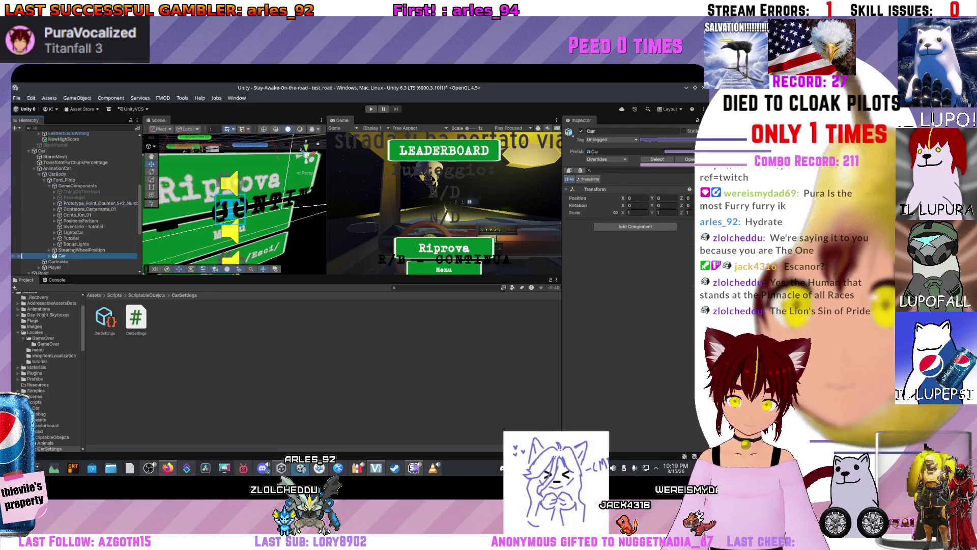
{"action": "left_click", "coordinate": [76, 250]}
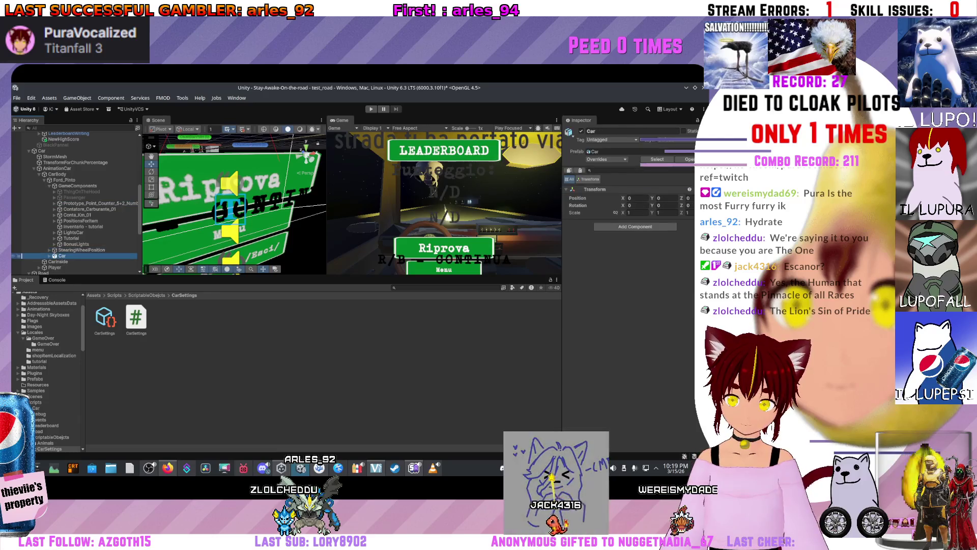
{"action": "left_click", "coordinate": [57, 174]}
{"action": "left_click", "coordinate": [41, 150]}
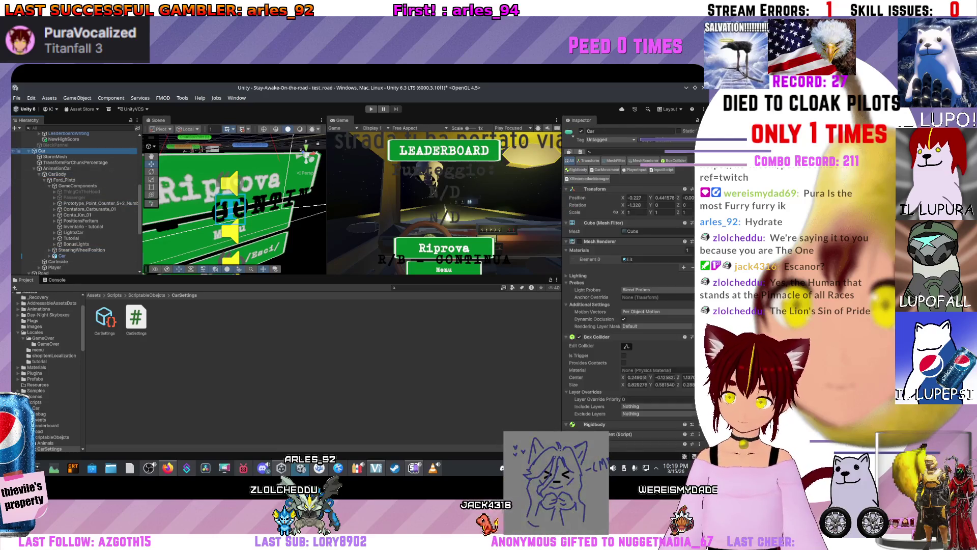
{"action": "scroll", "coordinate": [628, 285], "scroll_direction": "down", "scroll_amount": 5}
{"action": "scroll", "coordinate": [631, 285], "scroll_direction": "down", "scroll_amount": 3}
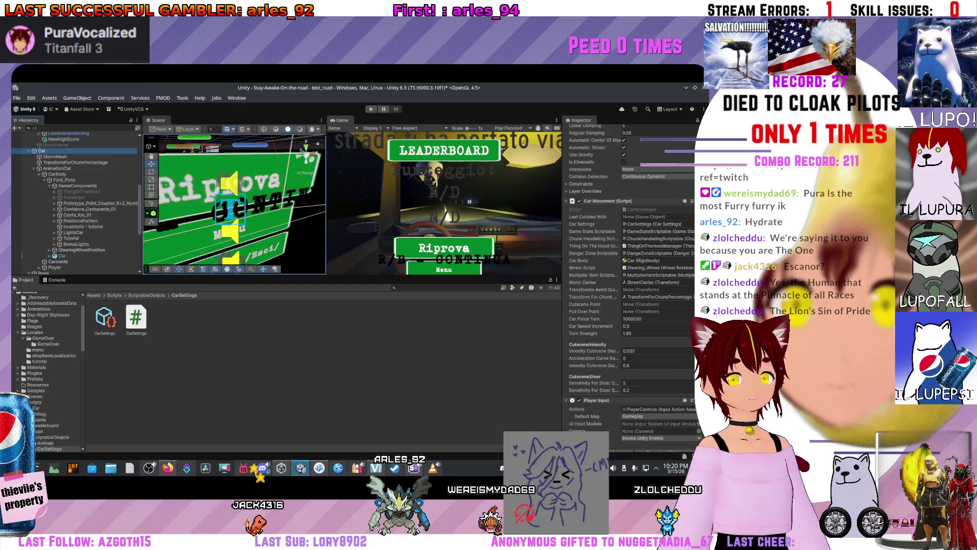
{"action": "right_click", "coordinate": [246, 345]}
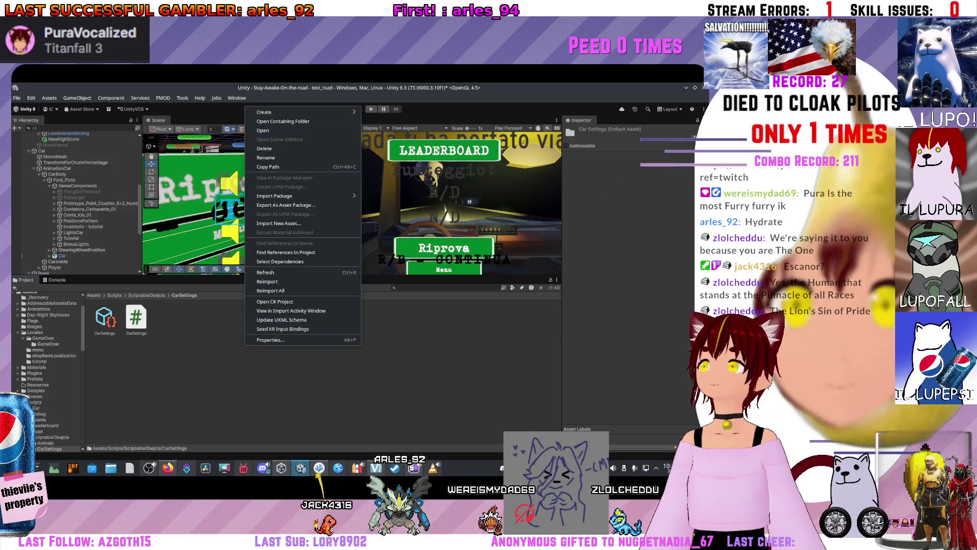
Create a ScriptableObject script in CarSettings named CutsceneSettings and open it in VS Code
{"action": "mouse_move", "coordinate": [275, 112]}
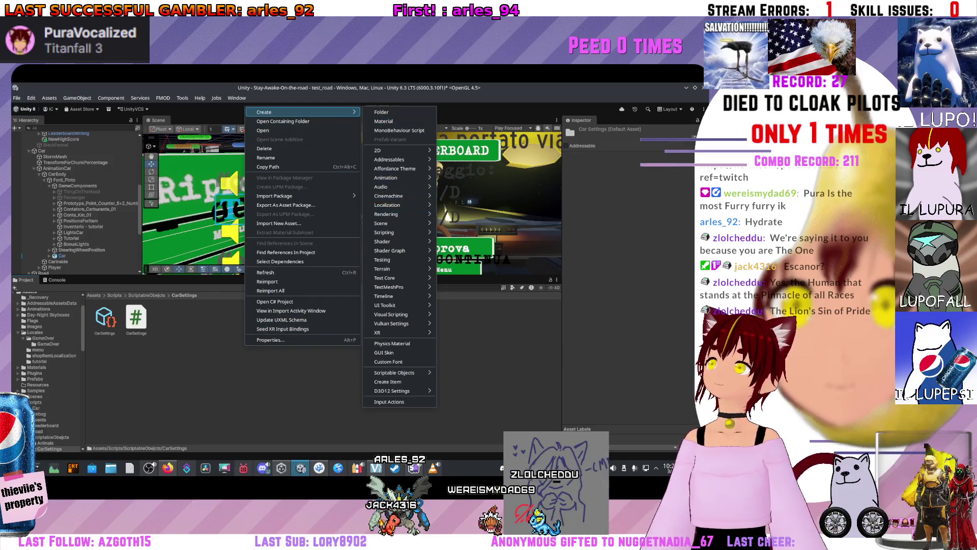
{"action": "mouse_move", "coordinate": [386, 232]}
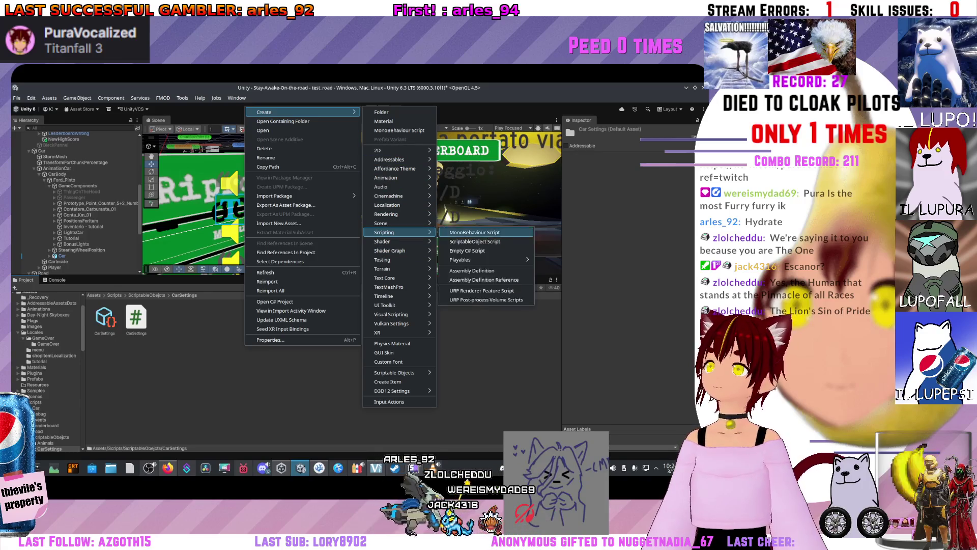
{"action": "left_click", "coordinate": [475, 241]}
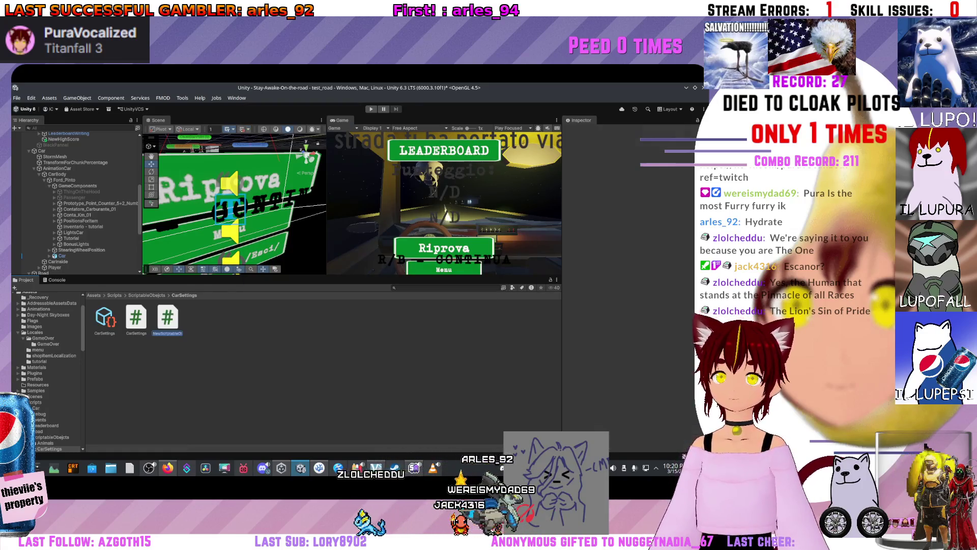
{"action": "type", "text": "Cute"}
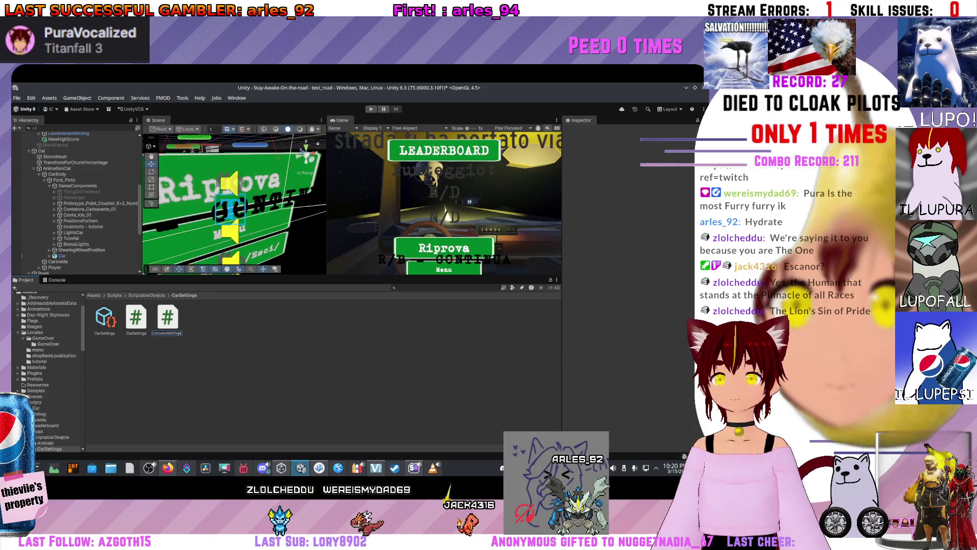
{"action": "key", "text": "Return"}
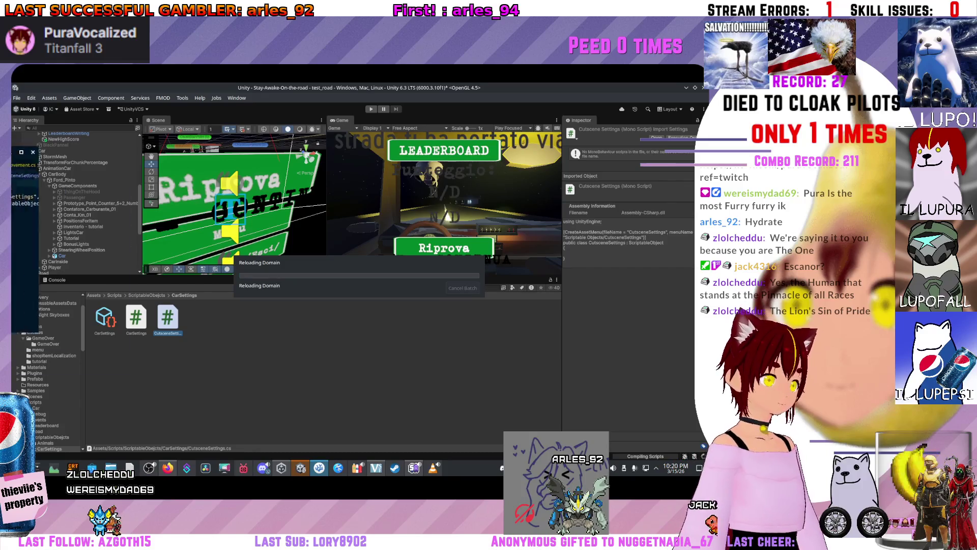
{"action": "key", "text": "Return"}
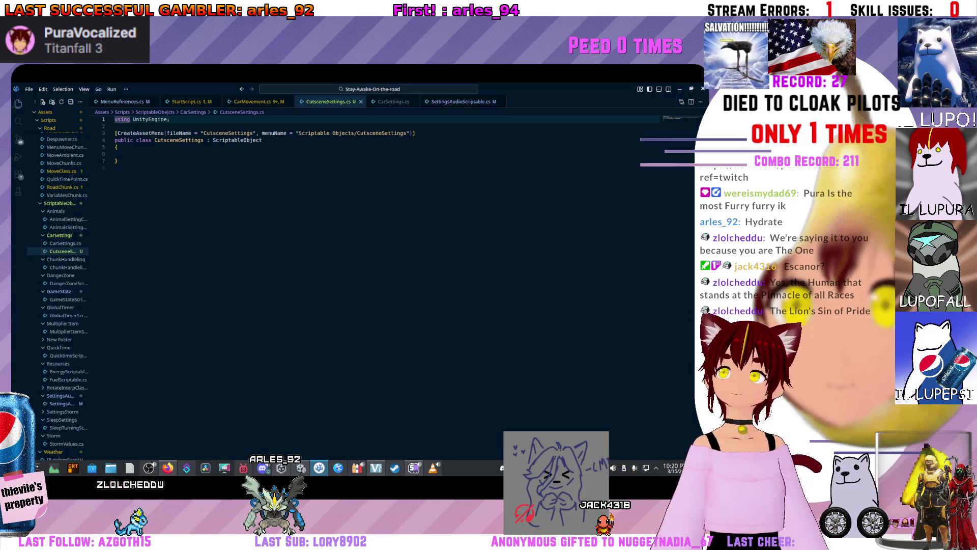
Cut the cutscene velocity and steer fields from CarMovement.cs and paste them into the CutsceneSettings class
{"action": "left_click_drag", "start_coordinate": [257, 101], "coordinate": [312, 298]}
{"action": "left_click_drag", "start_coordinate": [127, 235], "coordinate": [288, 290]}
{"action": "key", "text": "ctrl+c"}
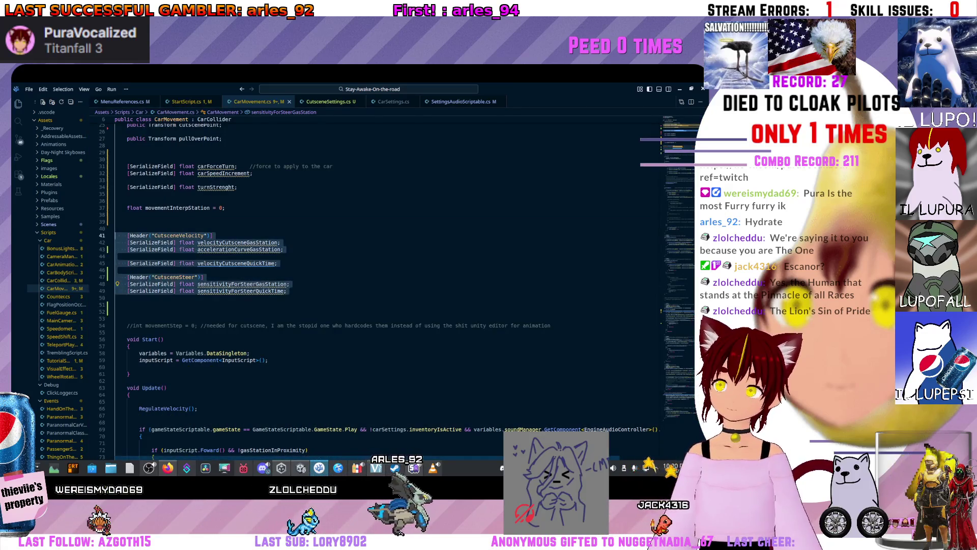
{"action": "key", "text": "BackSpace"}
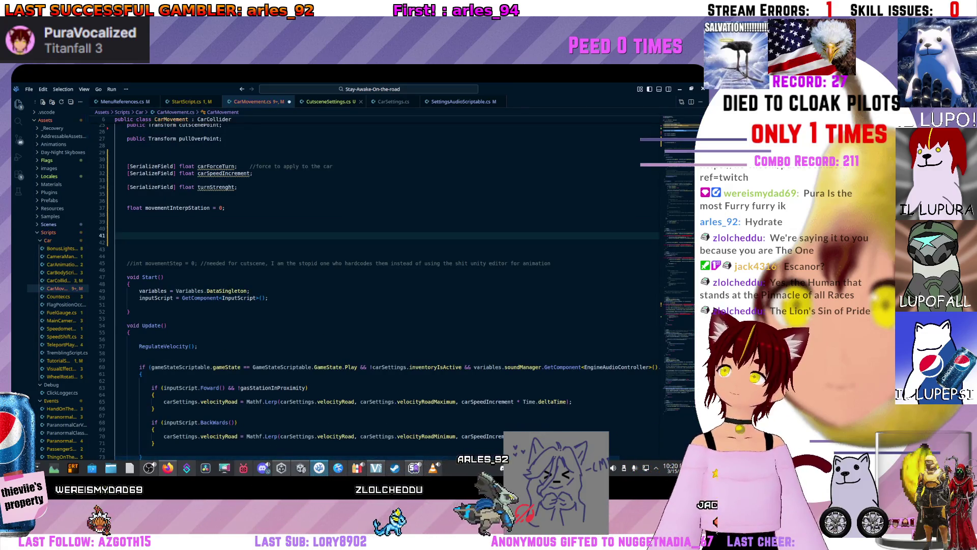
{"action": "key", "text": "BackSpace"}
{"action": "key", "text": "BackSpace"}
{"action": "key", "text": "BackSpace"}
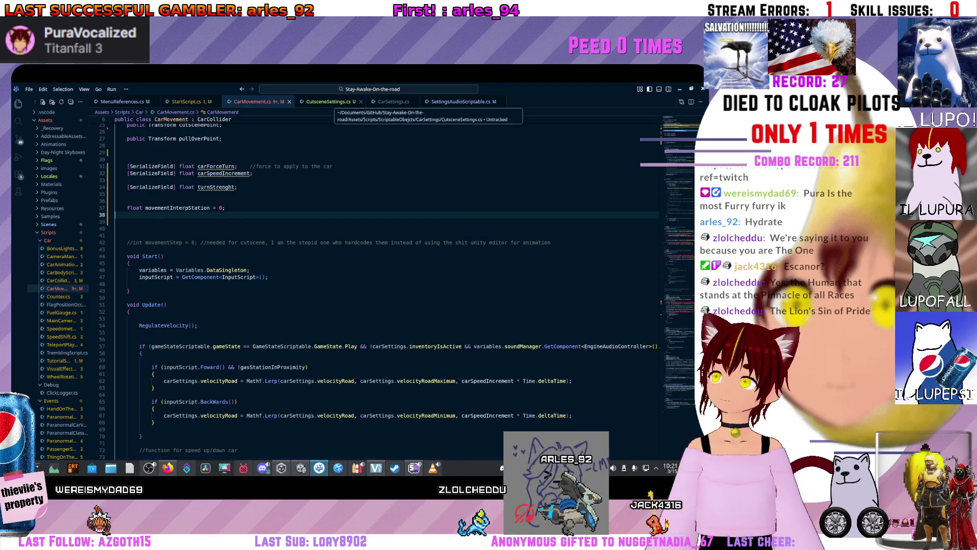
{"action": "left_click", "coordinate": [329, 102]}
{"action": "key", "text": "ctrl+v"}
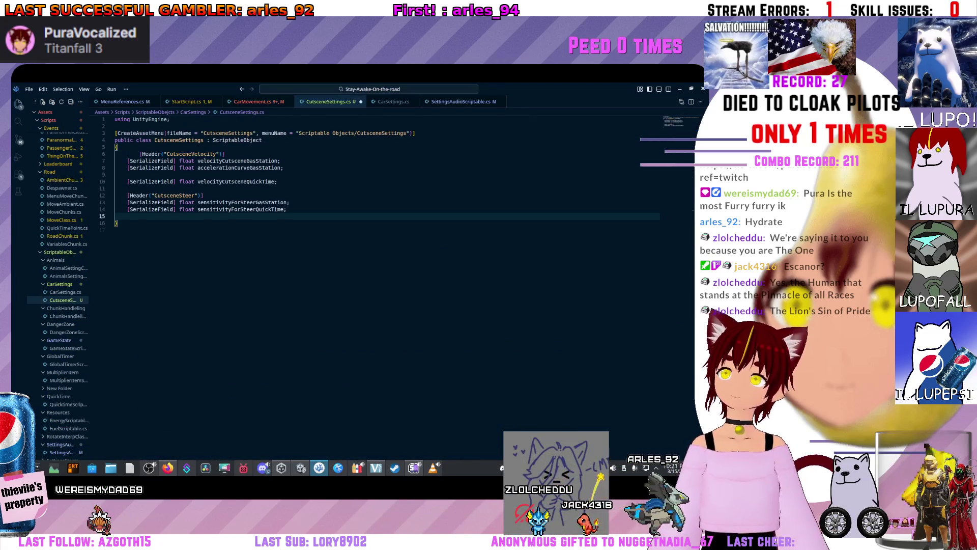
{"action": "left_click", "coordinate": [138, 154]}
{"action": "left_click", "coordinate": [155, 167]}
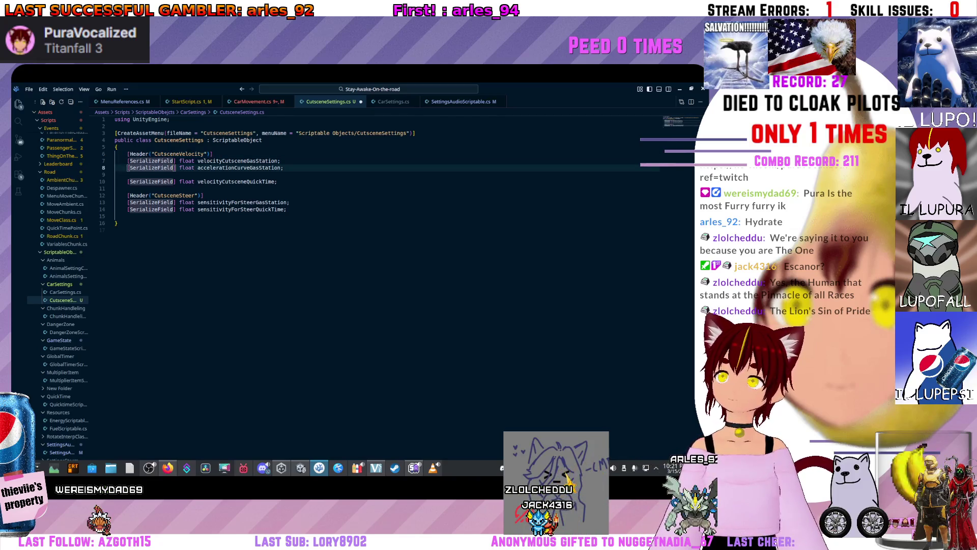
Return to CarMovement.cs and place the caret after the carBody field
{"action": "key", "text": "ctrl+Tab"}
{"action": "scroll", "coordinate": [387, 285], "scroll_direction": "up", "scroll_amount": 5}
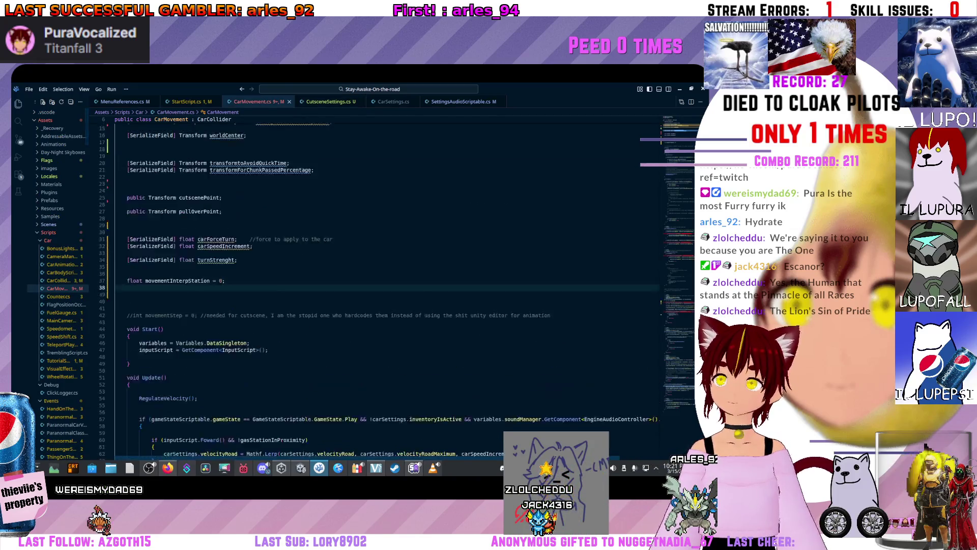
{"action": "scroll", "coordinate": [387, 285], "scroll_direction": "up", "scroll_amount": 2}
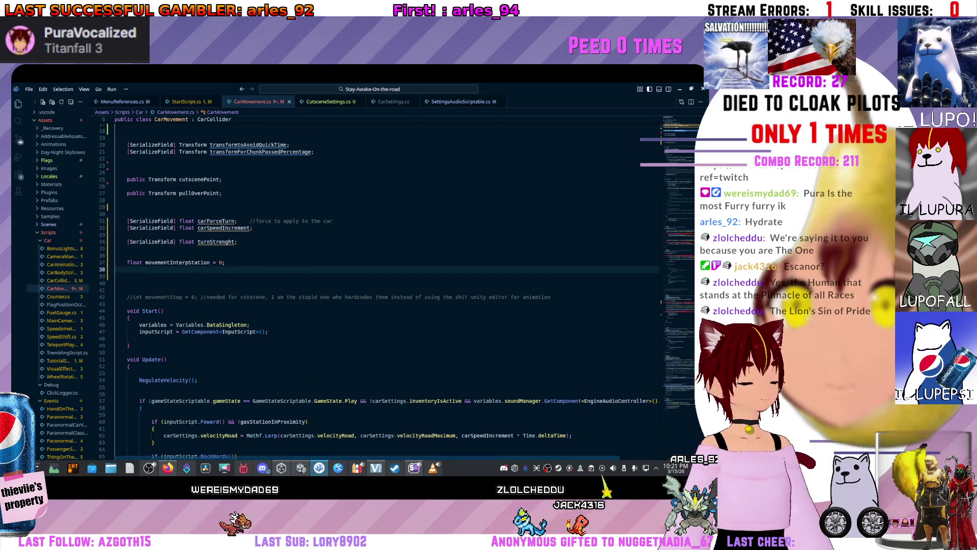
{"action": "scroll", "coordinate": [387, 285], "scroll_direction": "down", "scroll_amount": 5}
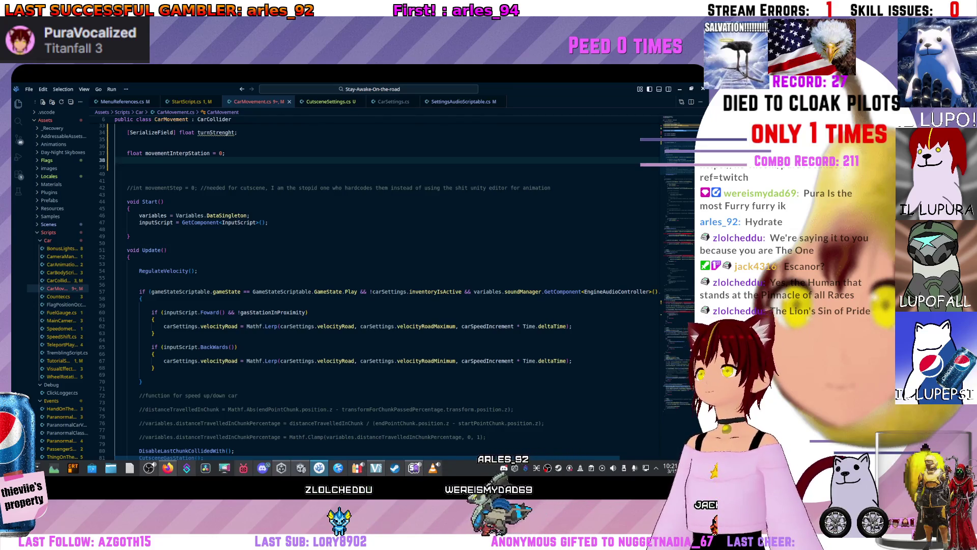
{"action": "scroll", "coordinate": [387, 285], "scroll_direction": "up", "scroll_amount": 3}
{"action": "scroll", "coordinate": [387, 285], "scroll_direction": "up", "scroll_amount": 2}
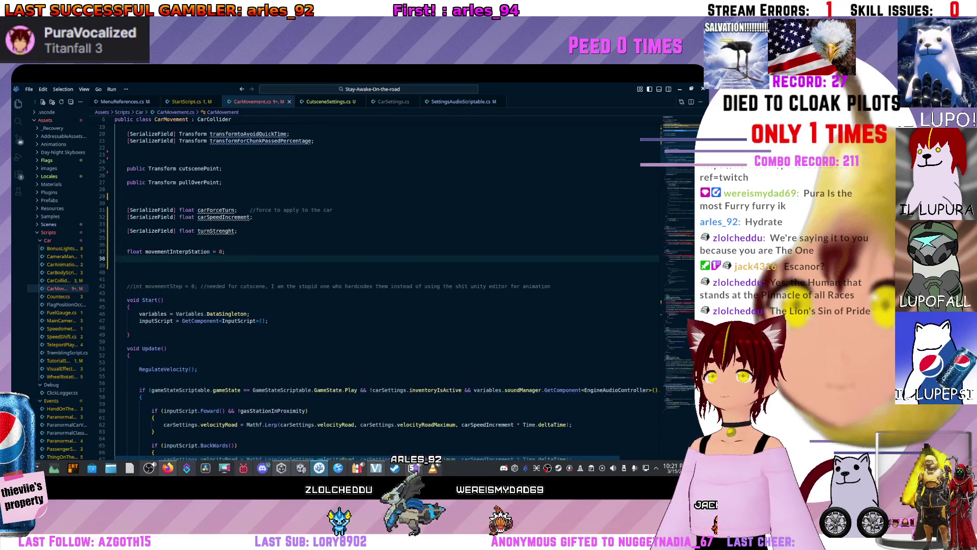
{"action": "scroll", "coordinate": [387, 286], "scroll_direction": "up", "scroll_amount": 5}
{"action": "left_click", "coordinate": [235, 196]}
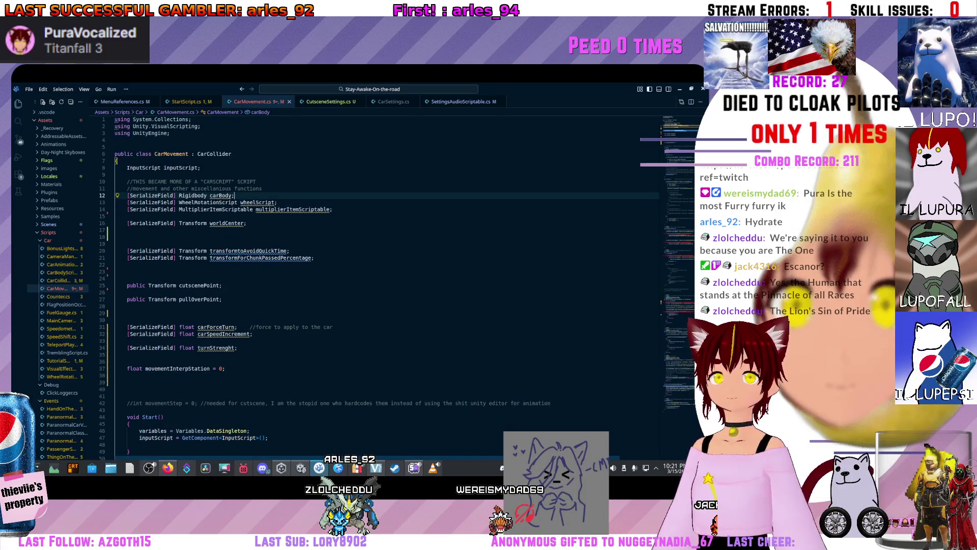
Start a new line-13 field with [SerializeField] and the CutsceneSettings type name
{"action": "key", "text": "Return"}
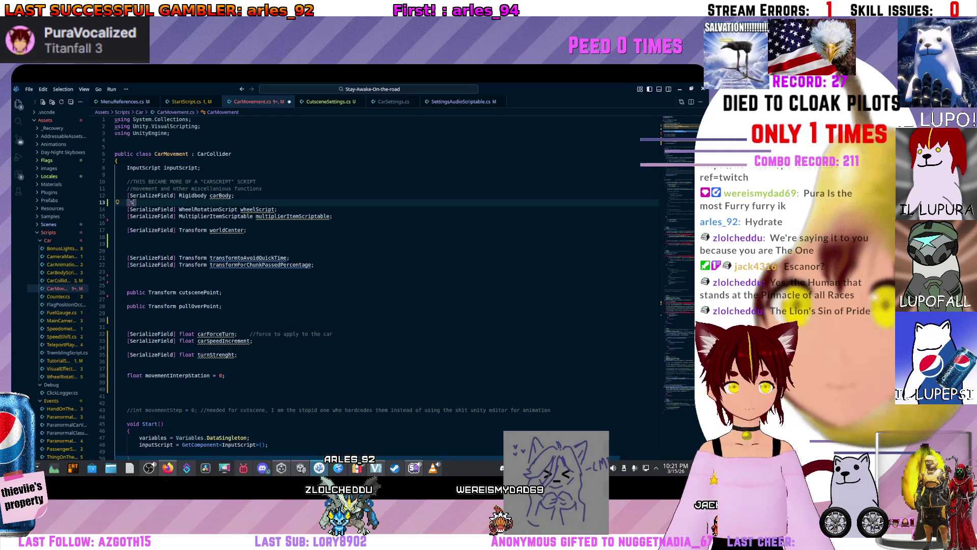
{"action": "type", "text": "erialize"}
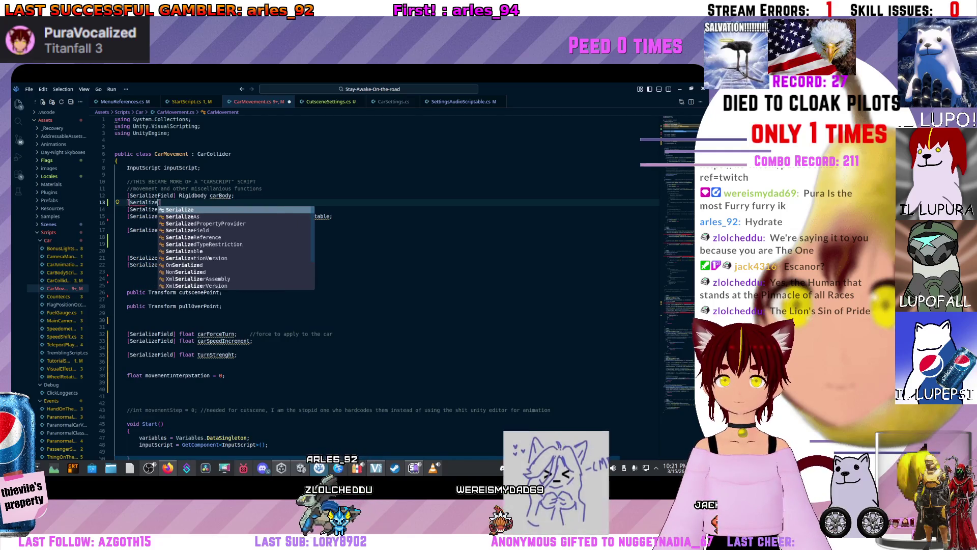
{"action": "type", "text": "F"}
{"action": "key", "text": "Tab"}
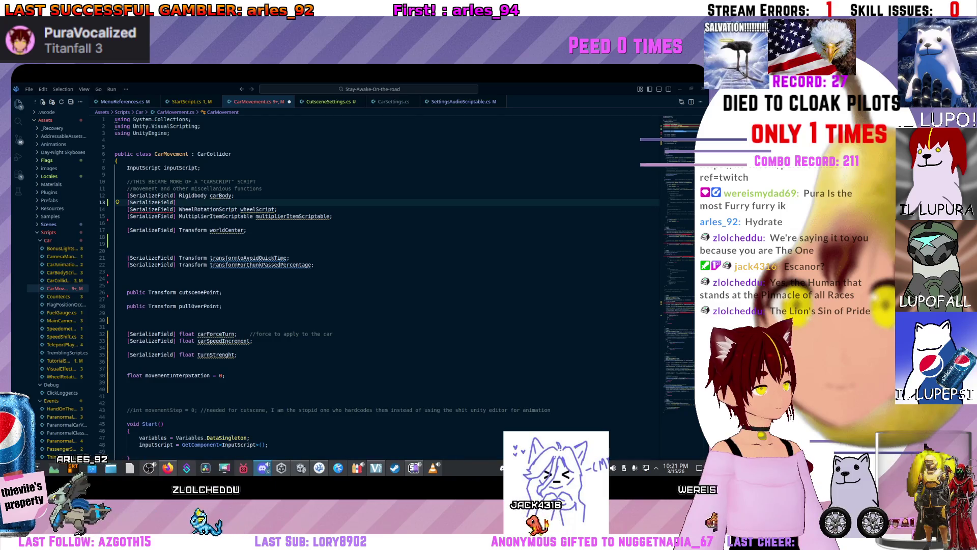
{"action": "left_click", "coordinate": [180, 209]}
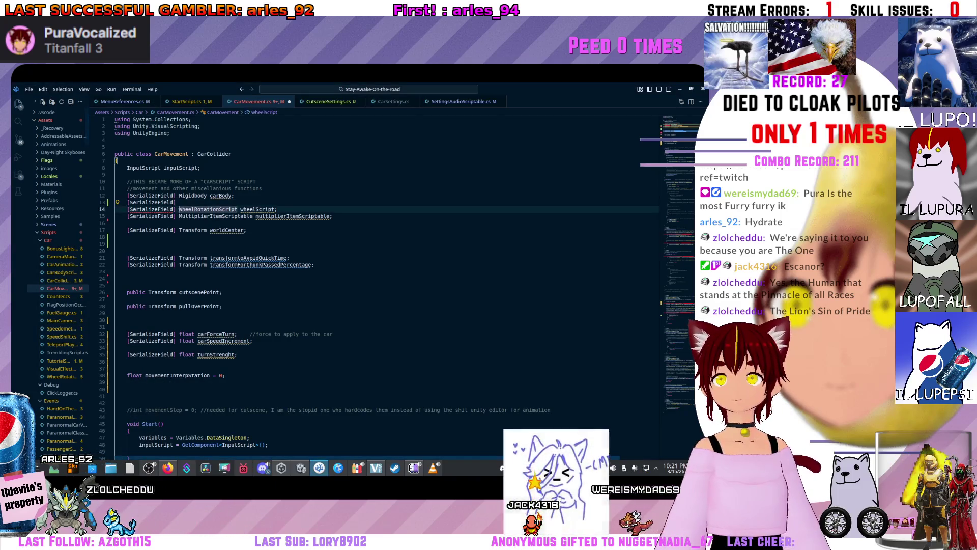
{"action": "left_click", "coordinate": [179, 202]}
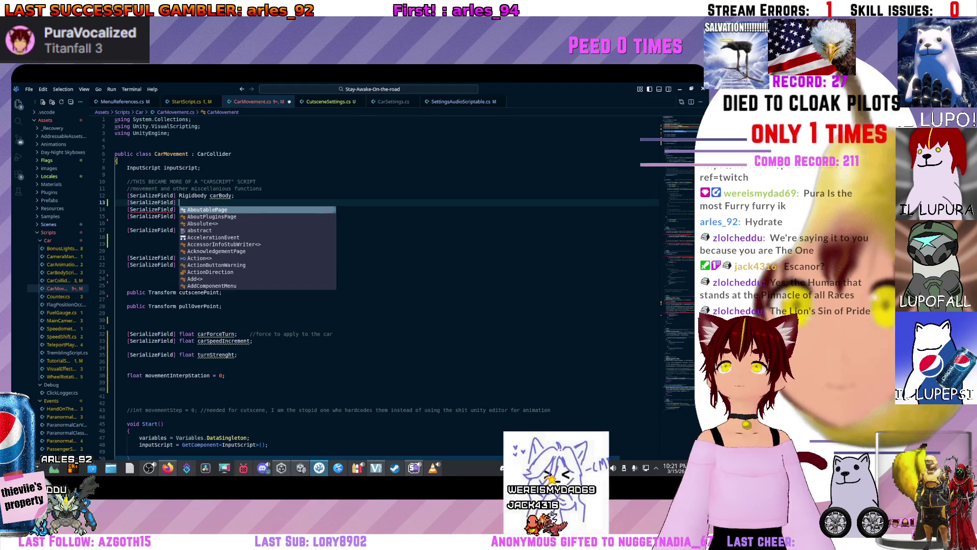
{"action": "type", "text": "Cutsc"}
{"action": "key", "text": "BackSpace"}
{"action": "key", "text": "BackSpace"}
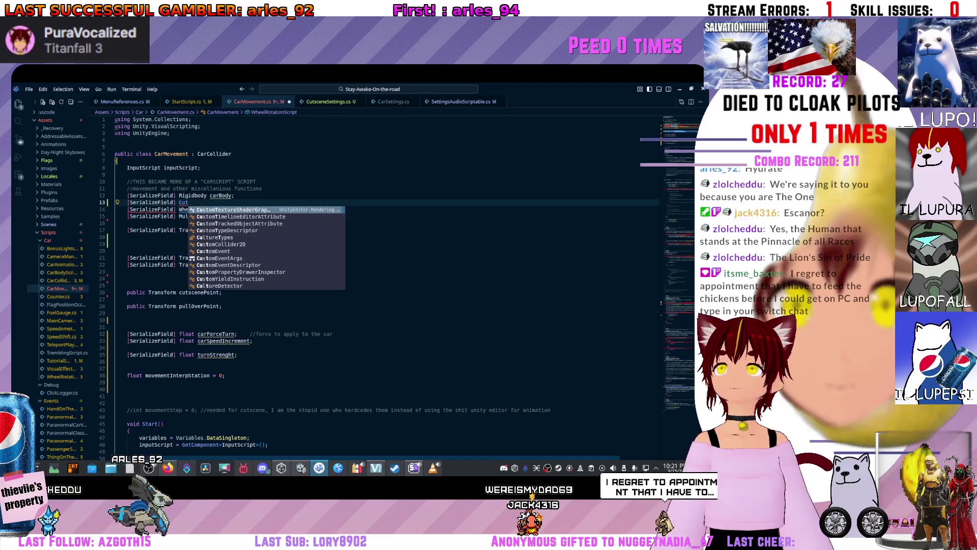
{"action": "type", "text": "Scene"}
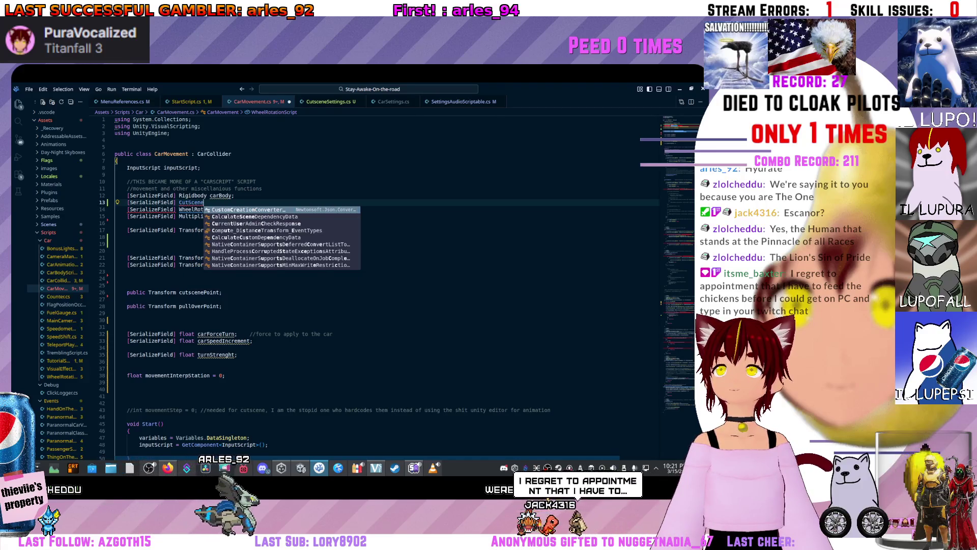
{"action": "type", "text": "Setting"}
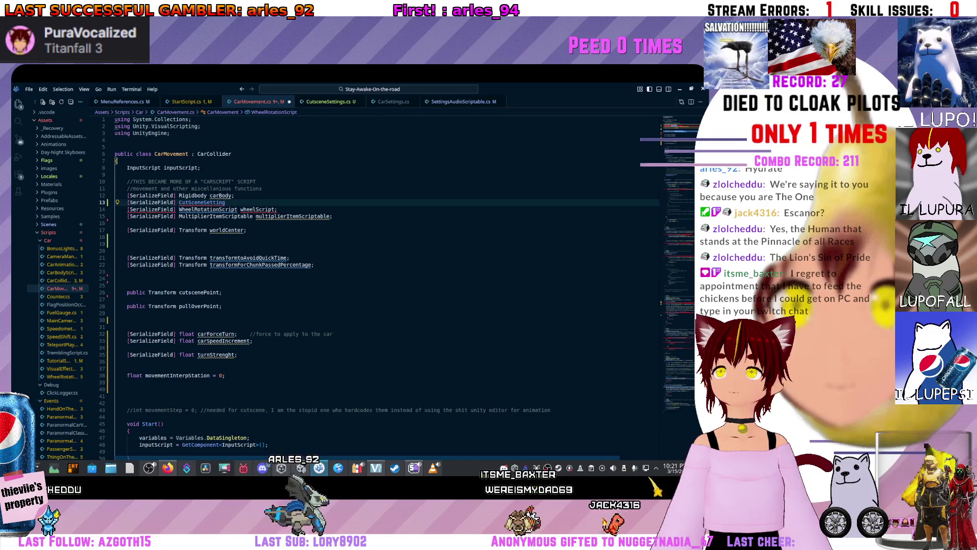
{"action": "key", "text": "ctrl+Tab"}
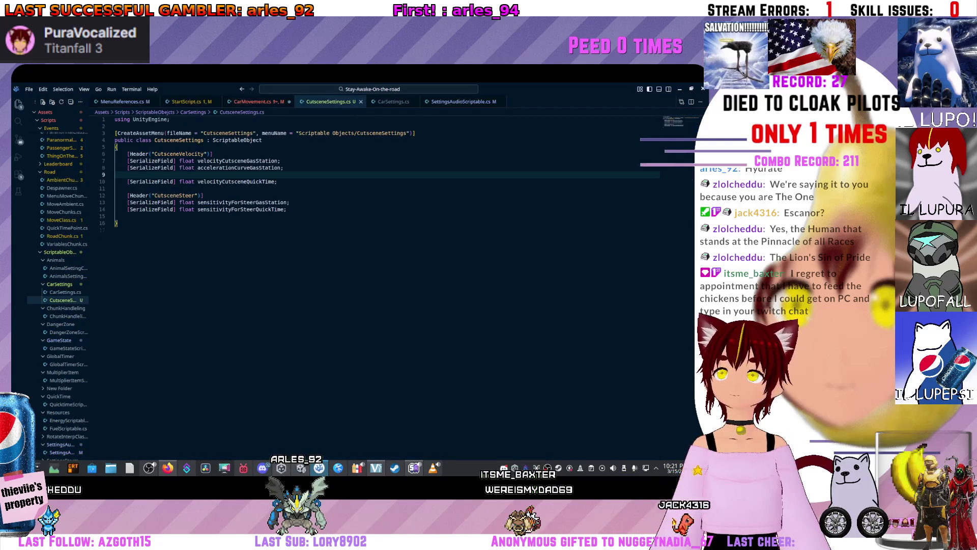
{"action": "key", "text": "ctrl+Tab"}
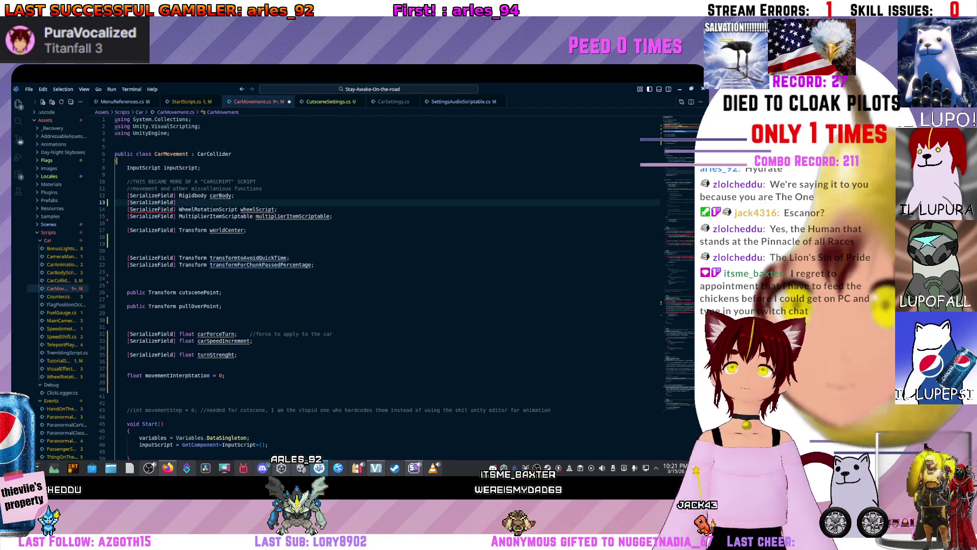
{"action": "key", "text": "BackSpace"}
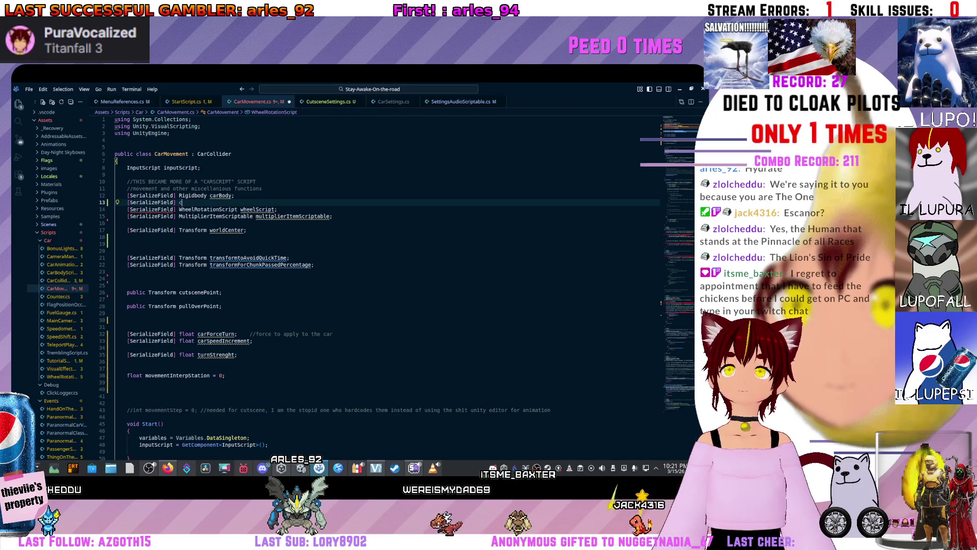
{"action": "type", "text": "Cut"}
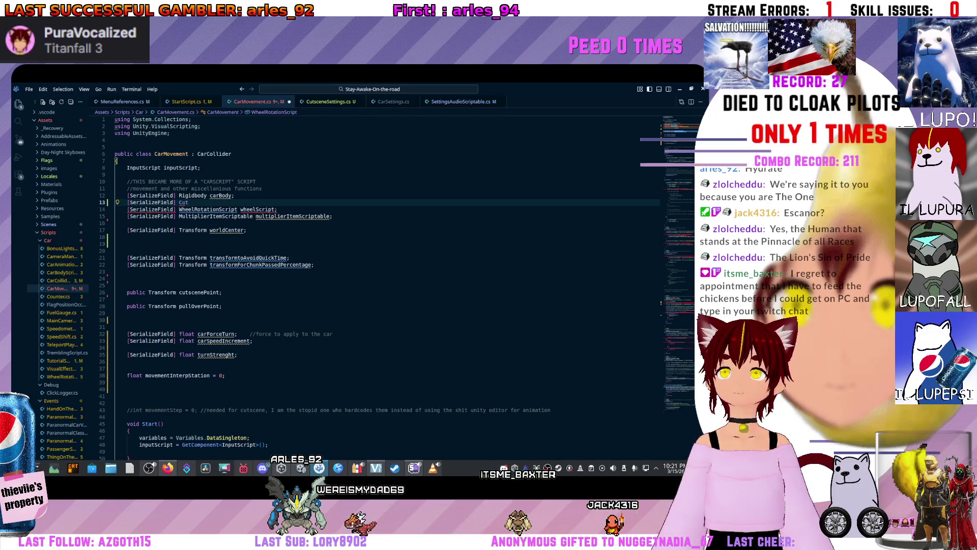
{"action": "type", "text": "SceneSe"}
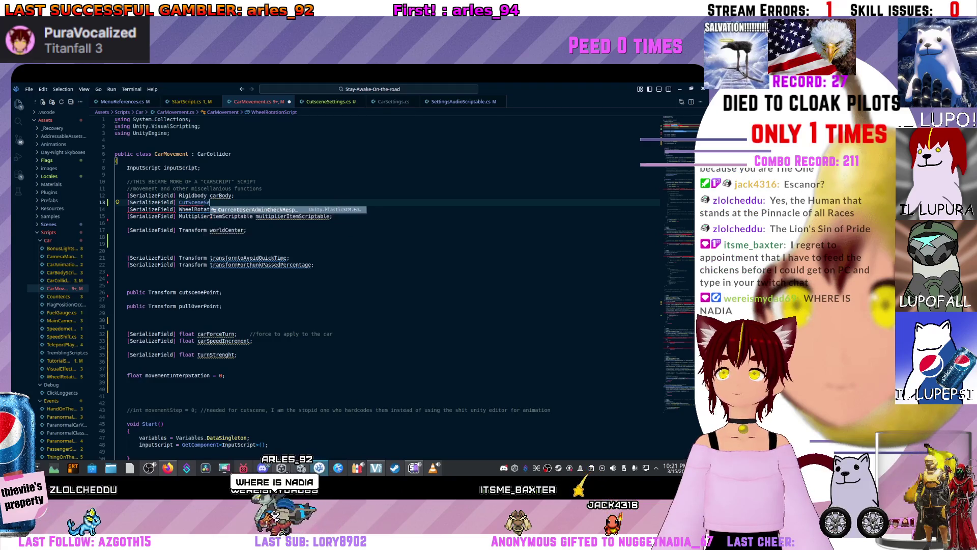
{"action": "type", "text": "ttings"}
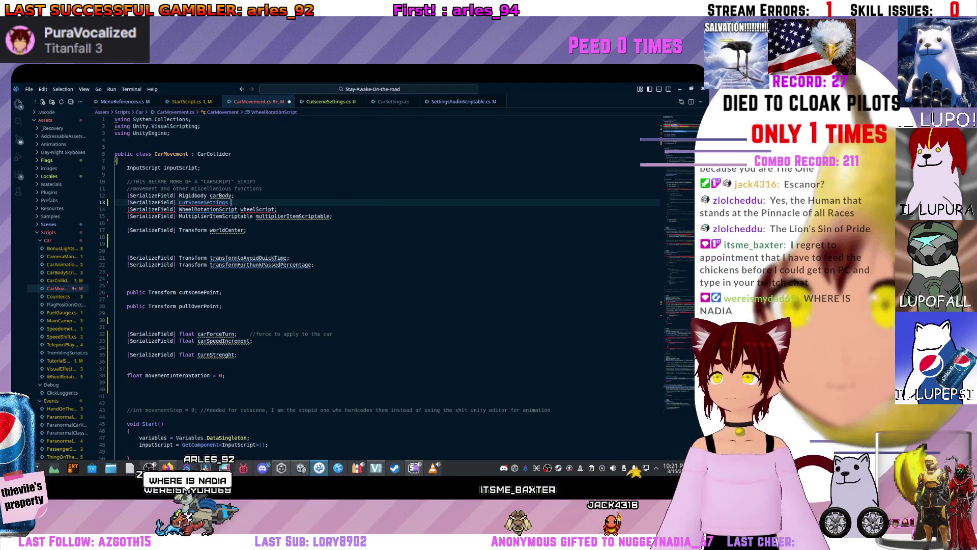
Confirm the CutsceneSettings class name and finish the declaration as cutsceneSettings;
{"action": "left_click", "coordinate": [203, 202], "text": "ctrl"}
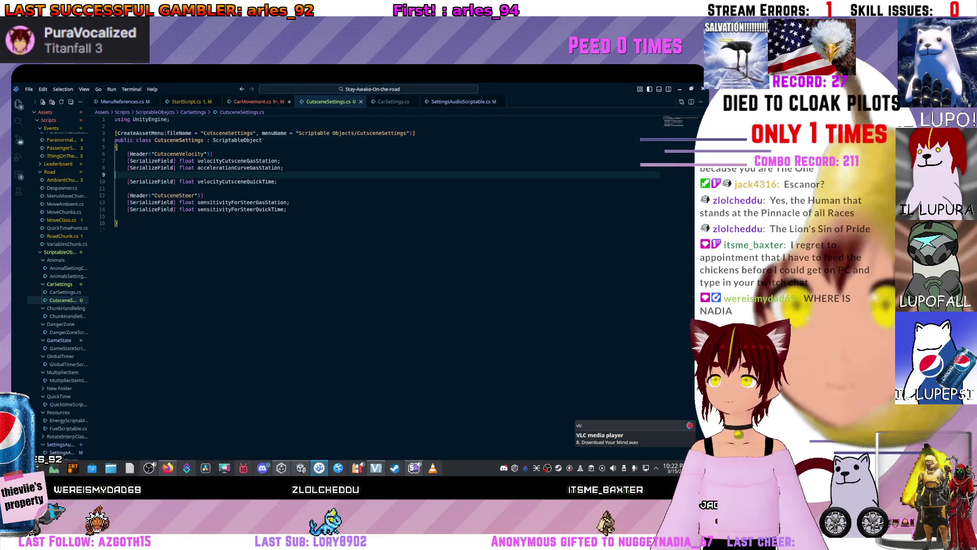
{"action": "left_click", "coordinate": [157, 140]}
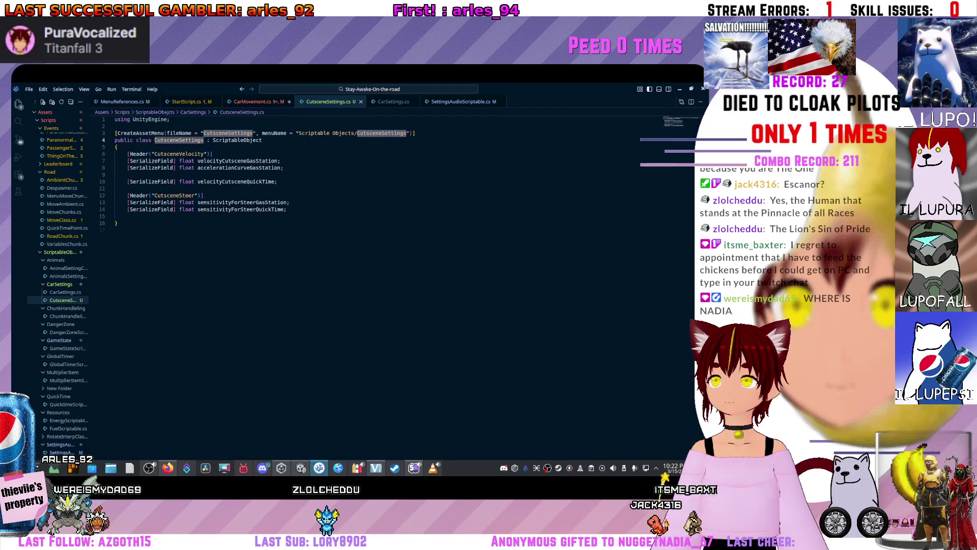
{"action": "key", "text": "alt+Left"}
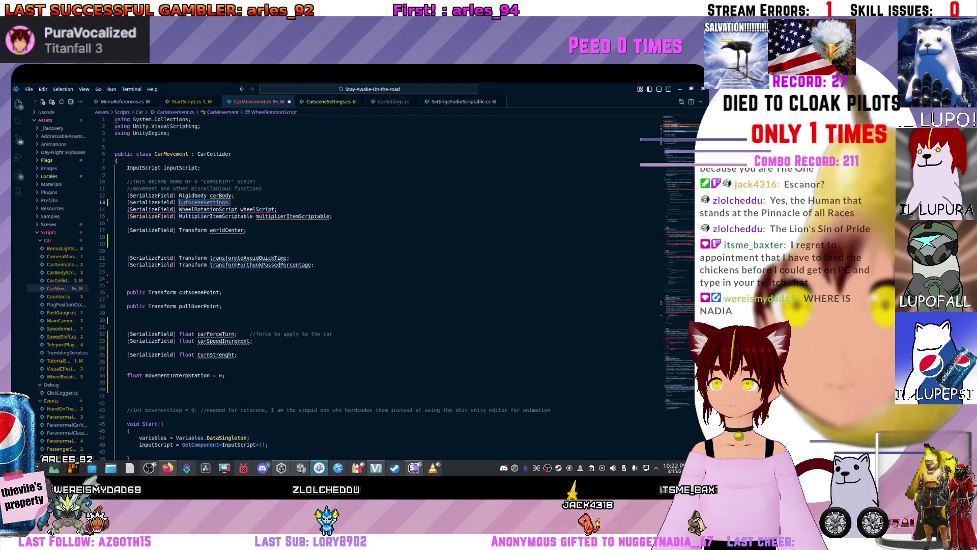
{"action": "left_click", "coordinate": [229, 202]}
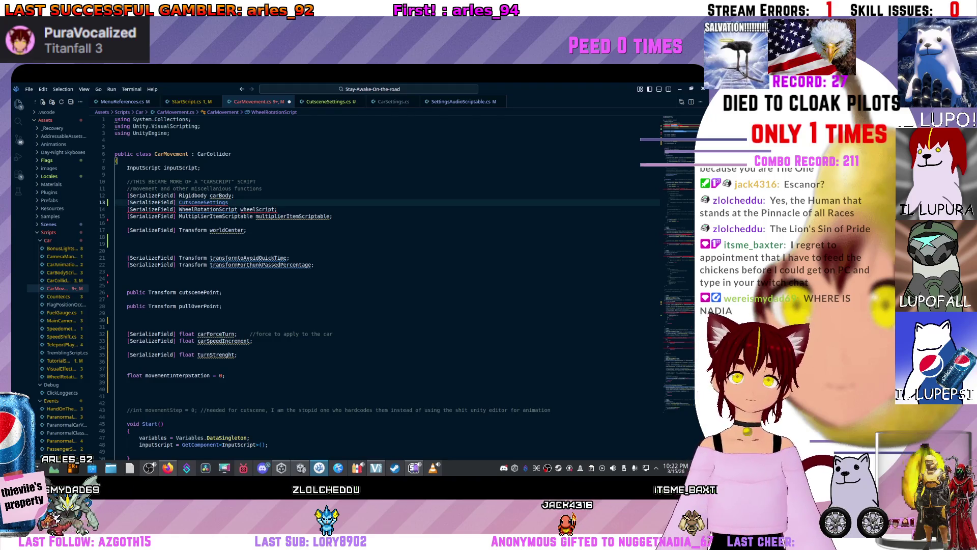
{"action": "type", "text": " cut"}
{"action": "key", "text": "Tab"}
{"action": "type", "text": ";"}
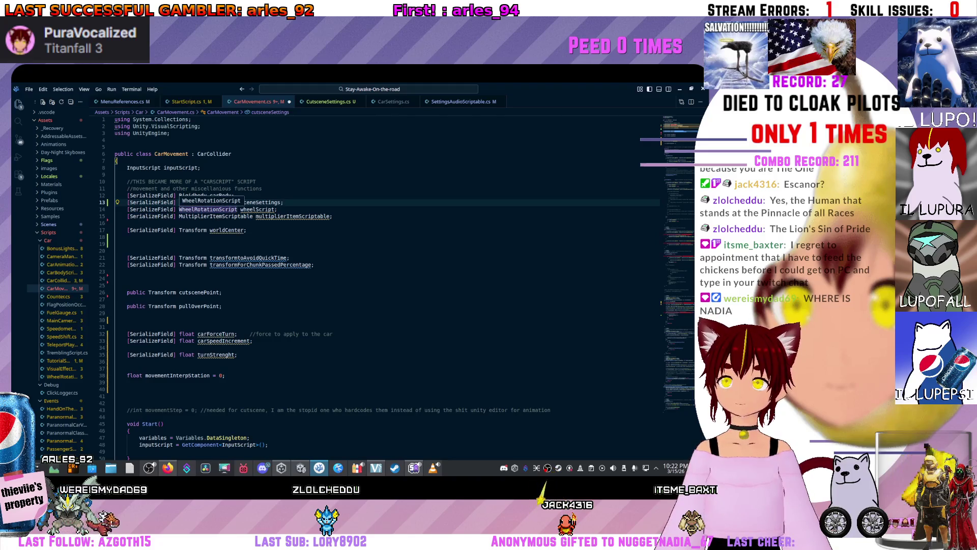
{"action": "mouse_move", "coordinate": [204, 203]}
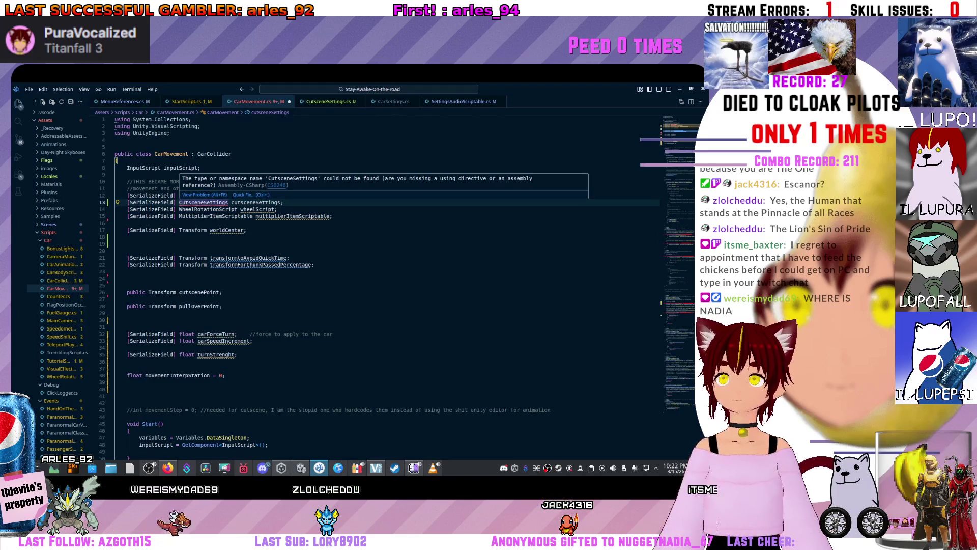
{"action": "left_click", "coordinate": [228, 230]}
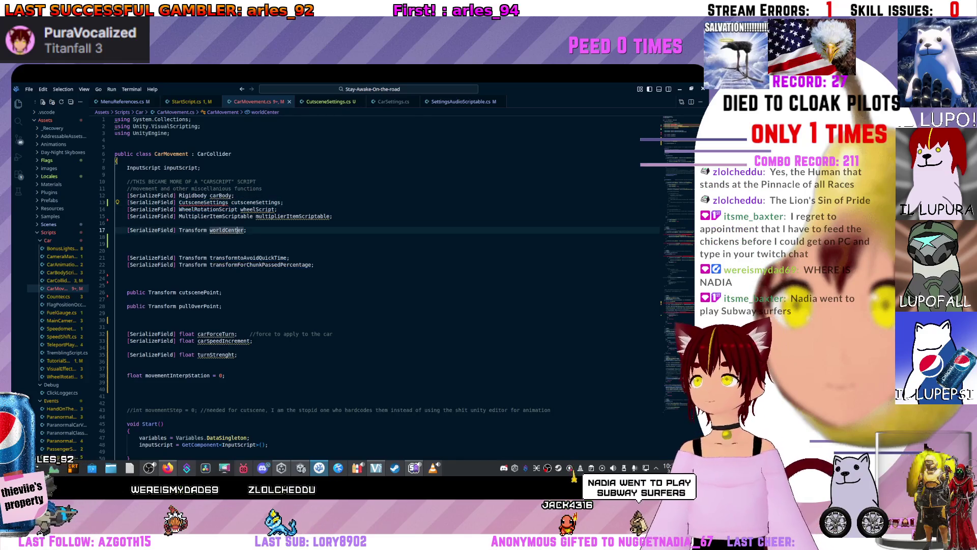
List the uses of cutsceneSettings and select velocityCutsceneGasStation on line 163
{"action": "key", "text": "ctrl+Tab"}
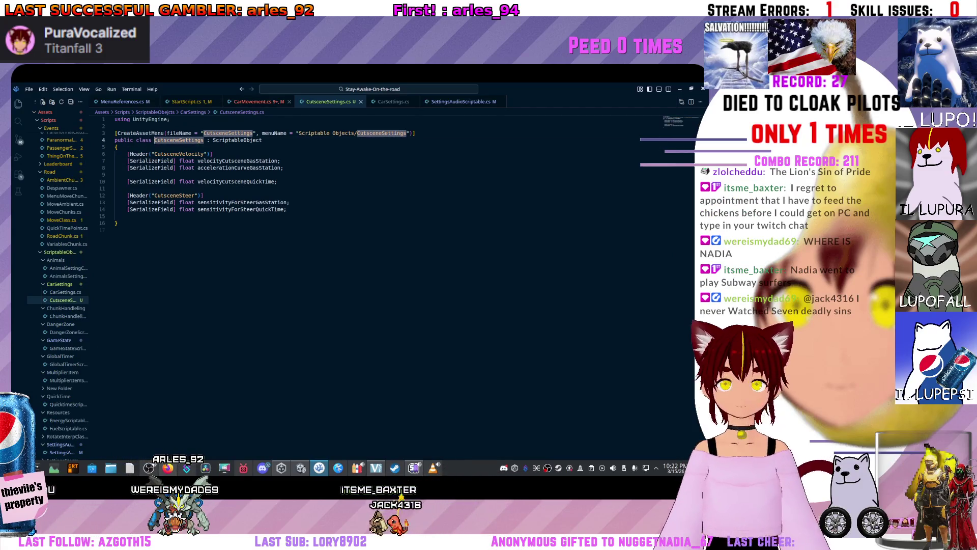
{"action": "key", "text": "ctrl+Tab"}
{"action": "left_click", "coordinate": [209, 202]}
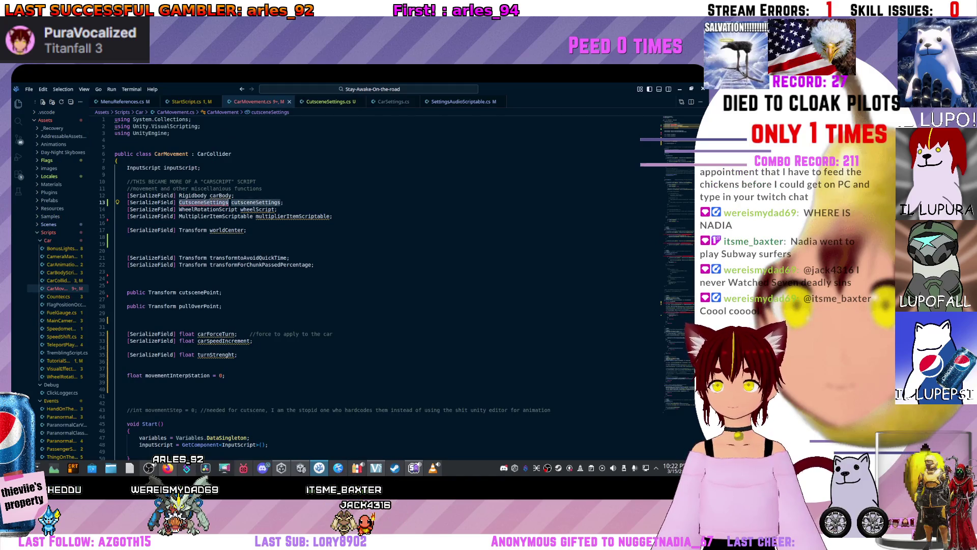
{"action": "left_click", "coordinate": [116, 223]}
{"action": "scroll", "coordinate": [387, 254], "scroll_direction": "down", "scroll_amount": 1}
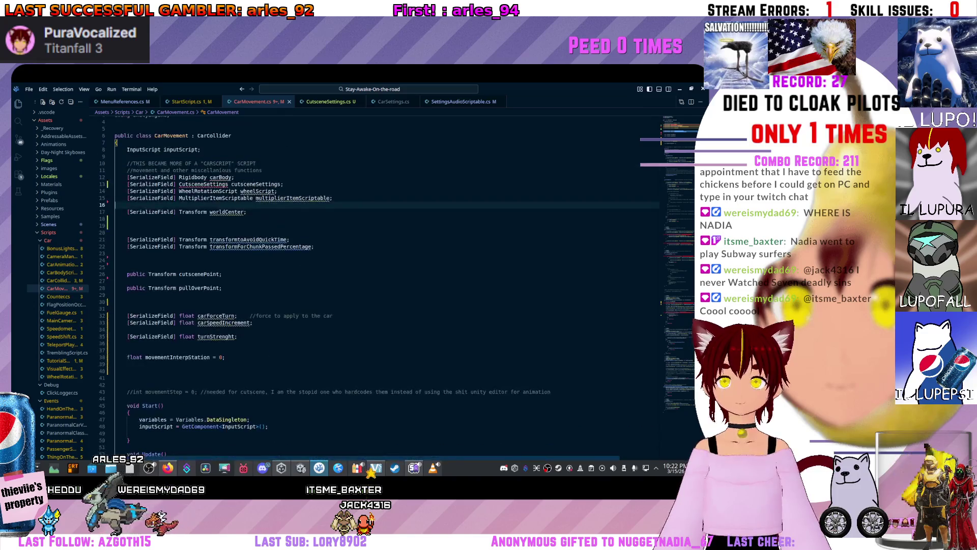
{"action": "left_click", "coordinate": [249, 185]}
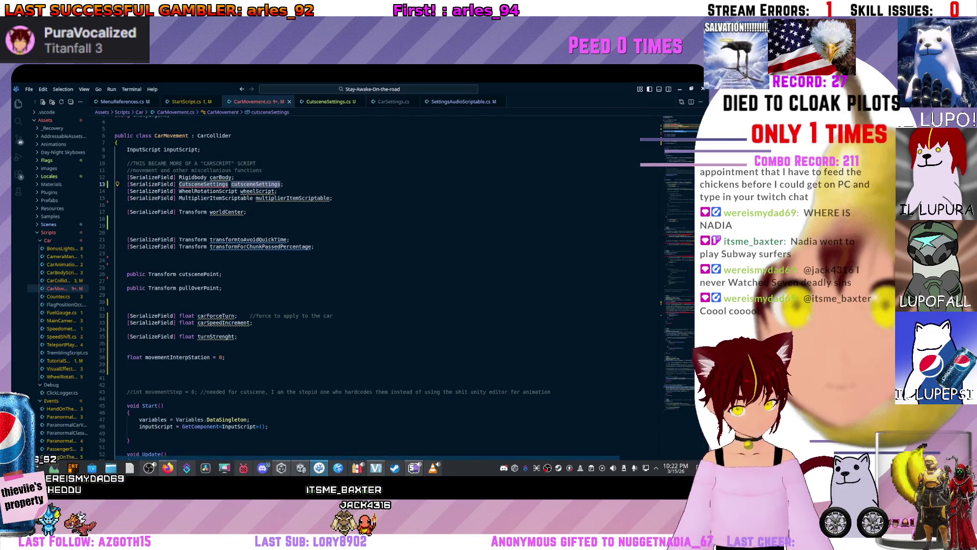
{"action": "scroll", "coordinate": [357, 285], "scroll_direction": "down", "scroll_amount": 15}
{"action": "double_click", "coordinate": [310, 264]}
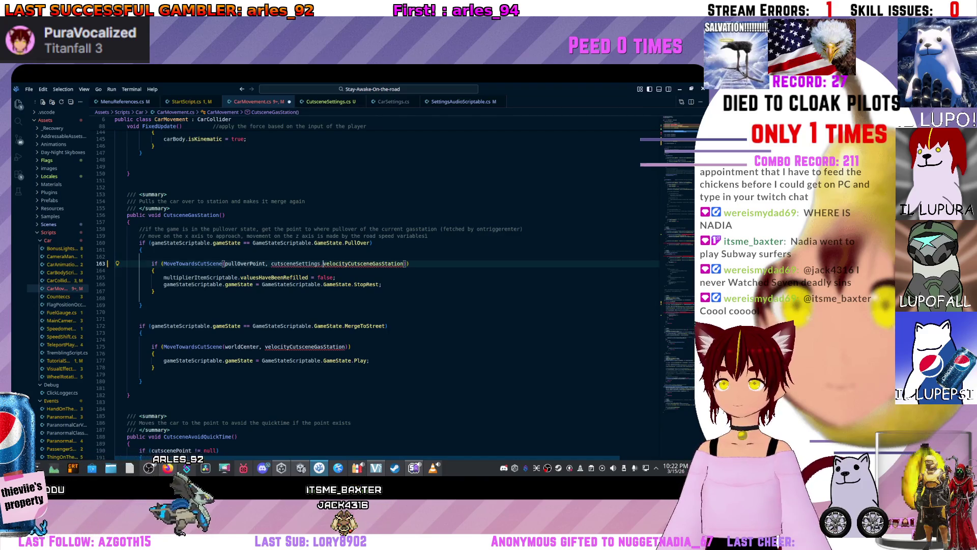
Copy the cutsceneSettings. prefix from line 163 and apply it to velocityCutsceneGasStation on line 175
{"action": "left_click", "coordinate": [331, 263]}
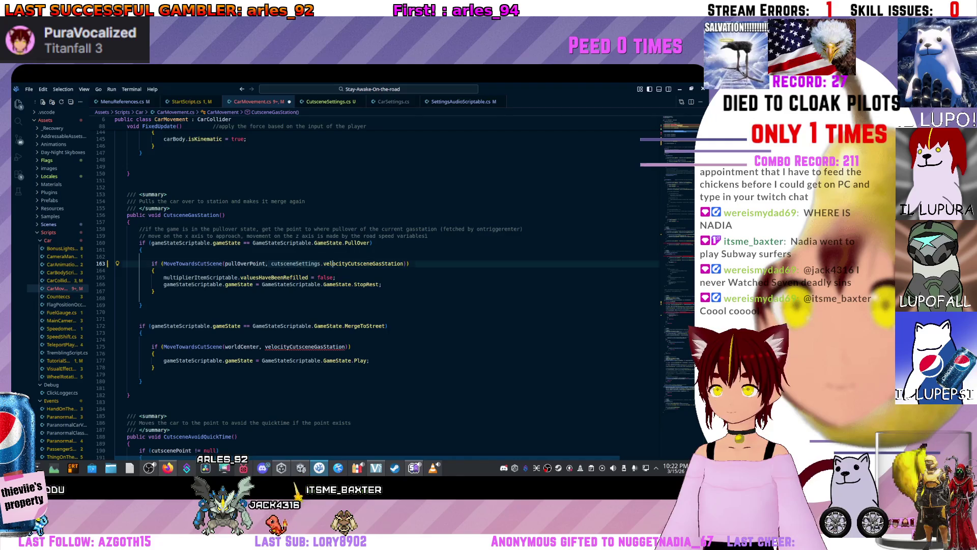
{"action": "left_click", "coordinate": [295, 263]}
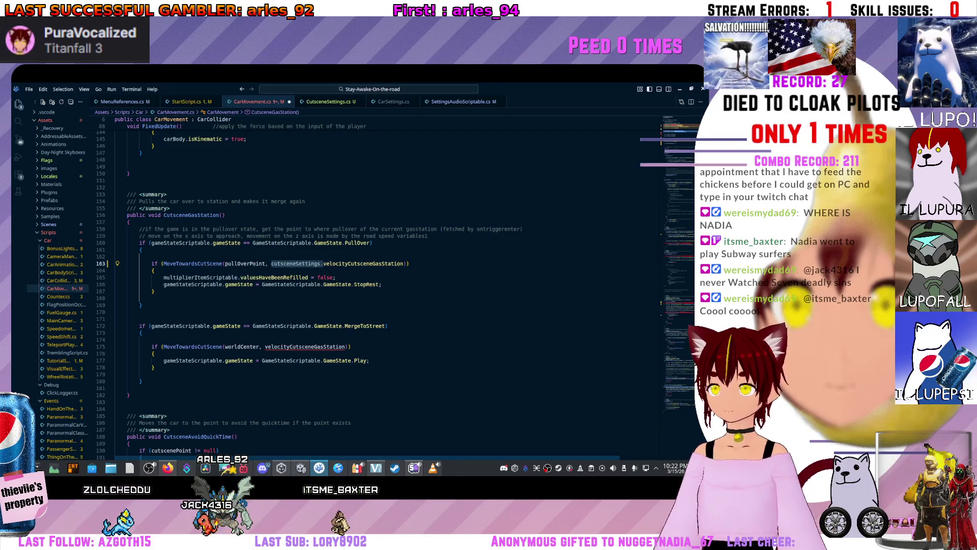
{"action": "key", "text": "ctrl+c"}
{"action": "left_click", "coordinate": [265, 346]}
{"action": "key", "text": "ctrl+v"}
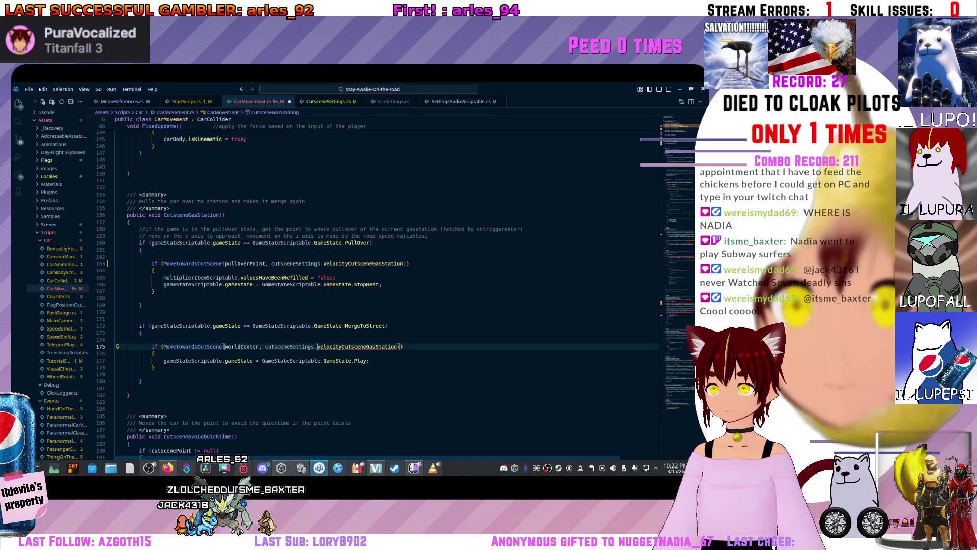
{"action": "scroll", "coordinate": [386, 285], "scroll_direction": "down", "scroll_amount": 6}
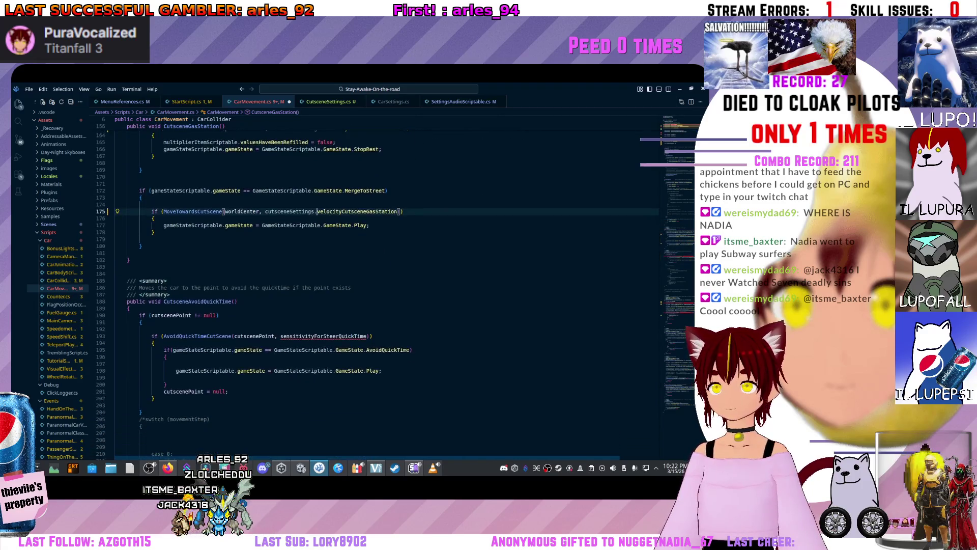
Prefix sensitivityForSteerQuickTime, accelerationCurveGasStation and sensitivityForSteerGasStation with cutsceneSettings
{"action": "left_click", "coordinate": [285, 336]}
{"action": "type", "text": "cutsceneSettings."}
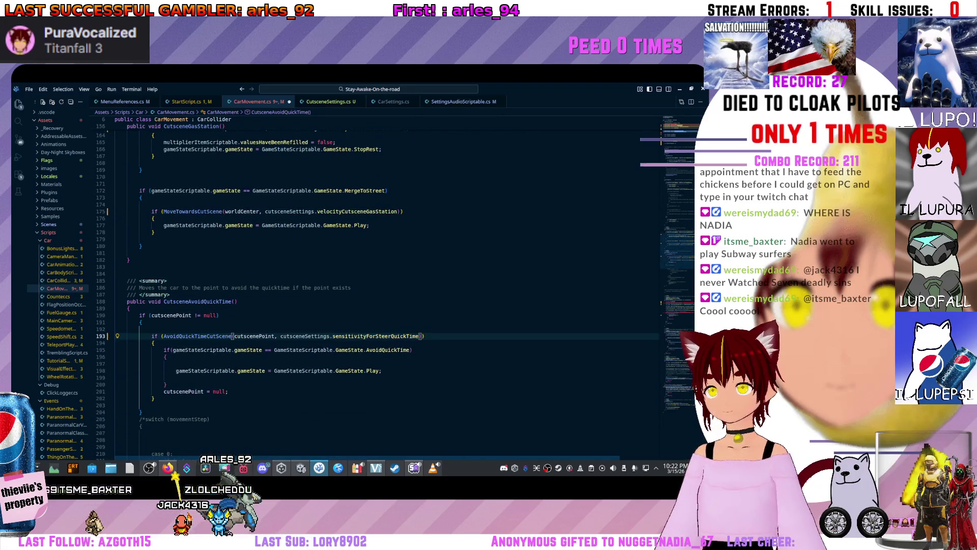
{"action": "scroll", "coordinate": [387, 285], "scroll_direction": "down", "scroll_amount": 20}
{"action": "left_click", "coordinate": [287, 312]}
{"action": "key", "text": "ctrl+v"}
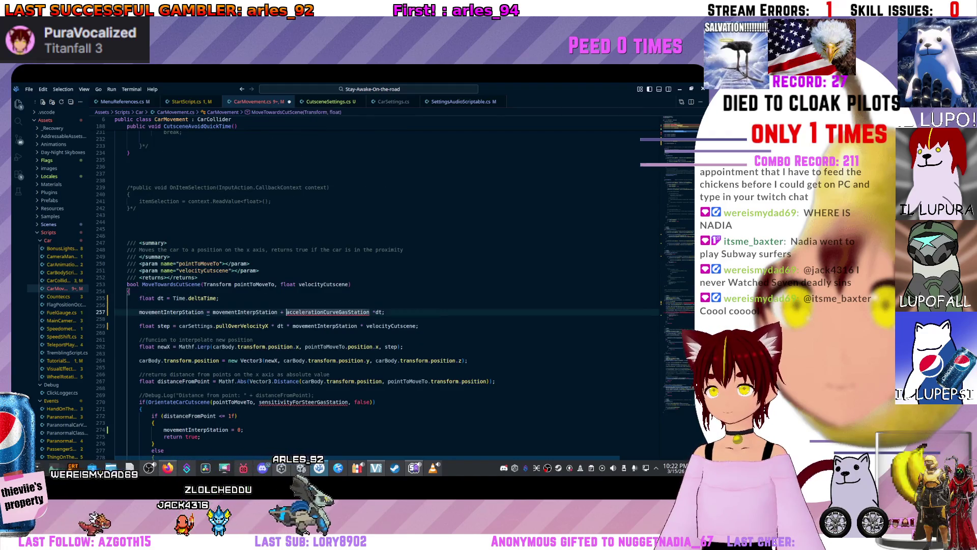
{"action": "left_click", "coordinate": [259, 402]}
{"action": "key", "text": "ctrl+v"}
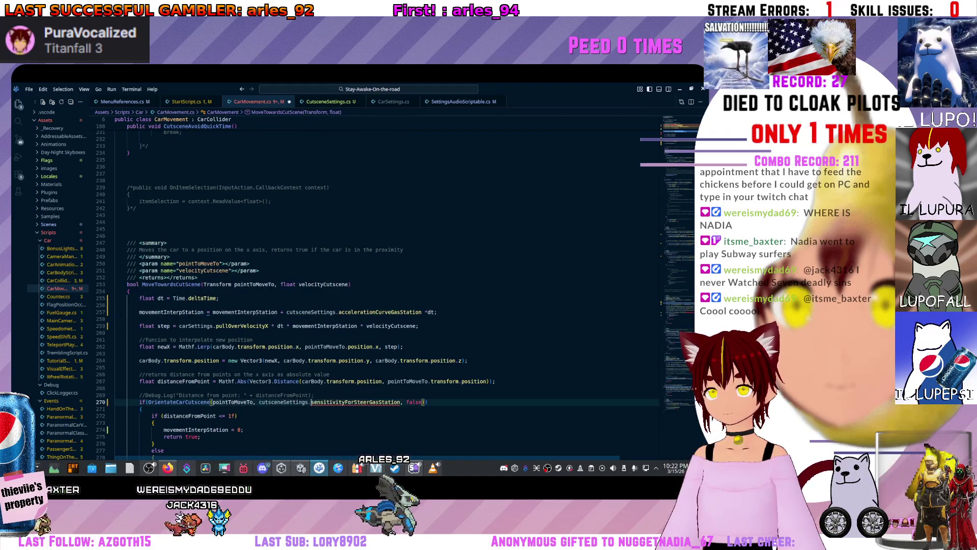
{"action": "scroll", "coordinate": [387, 285], "scroll_direction": "up", "scroll_amount": 20}
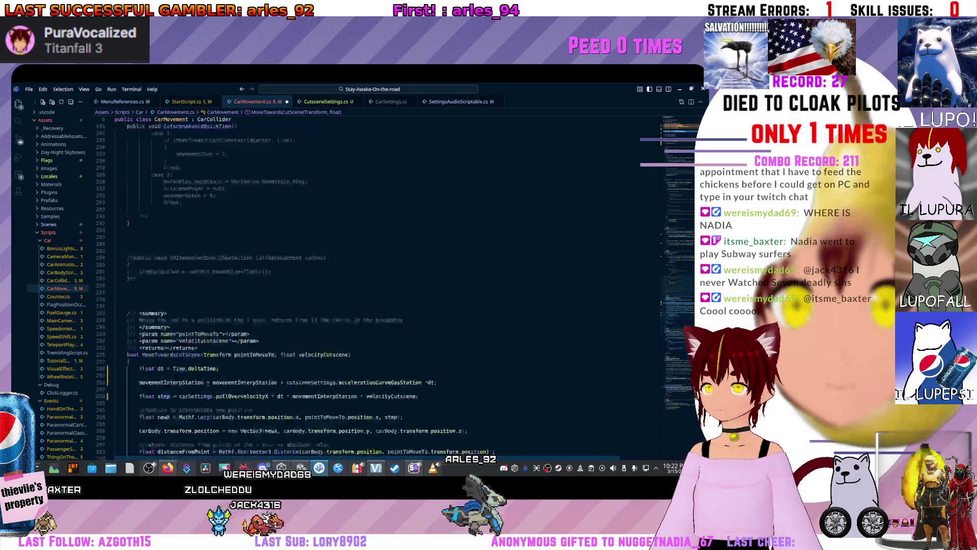
{"action": "mouse_move", "coordinate": [204, 202]}
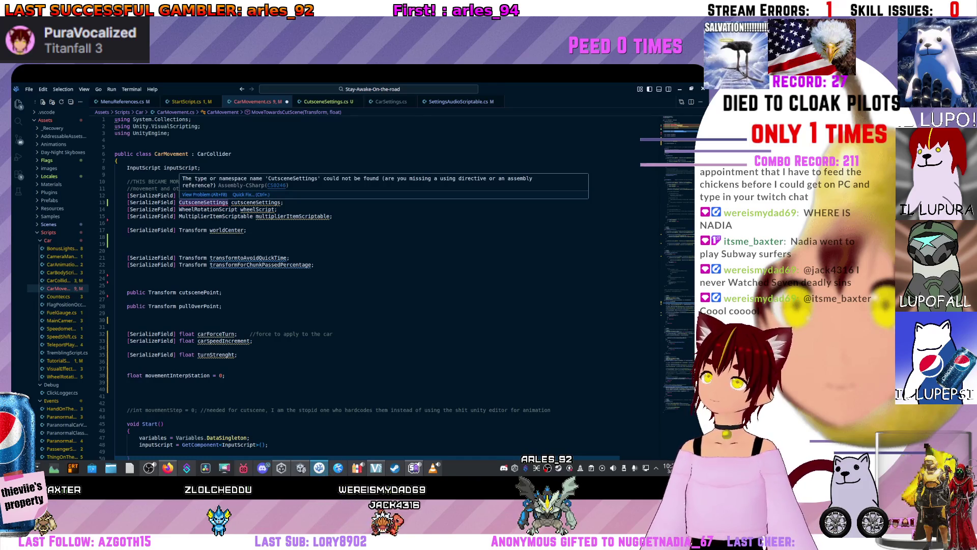
{"action": "left_click", "coordinate": [204, 175]}
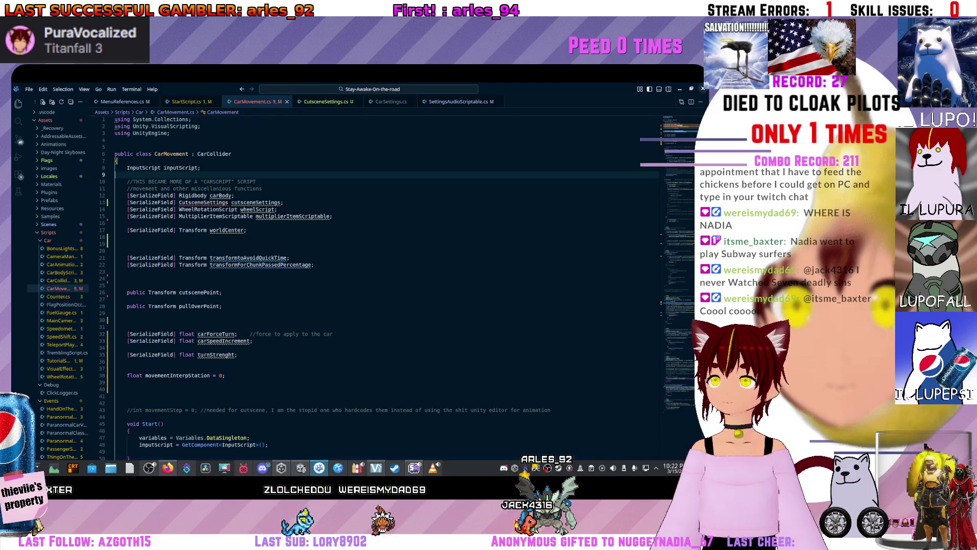
{"action": "key", "text": "alt+Tab"}
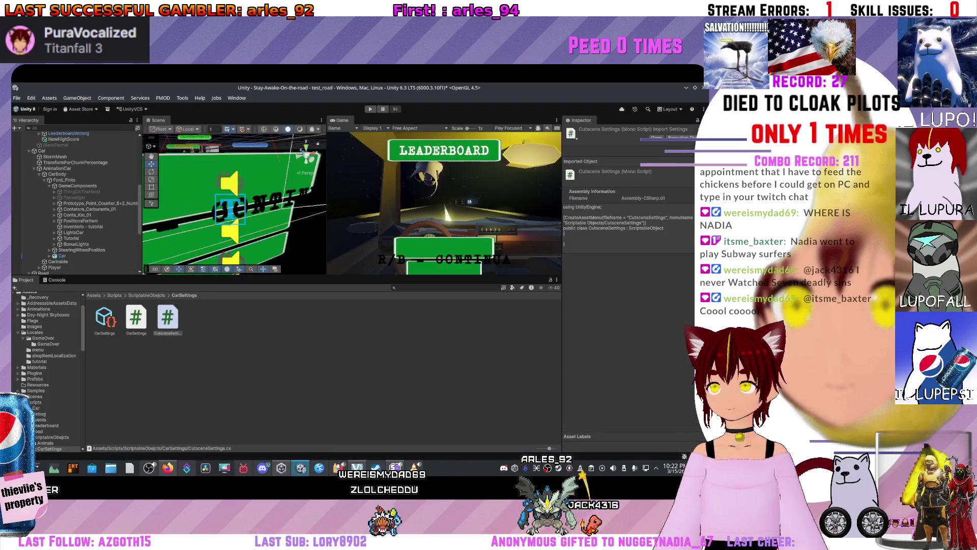
Refresh the Project assets to recompile, then open the second CS0122 error from the Console
{"action": "right_click", "coordinate": [167, 318]}
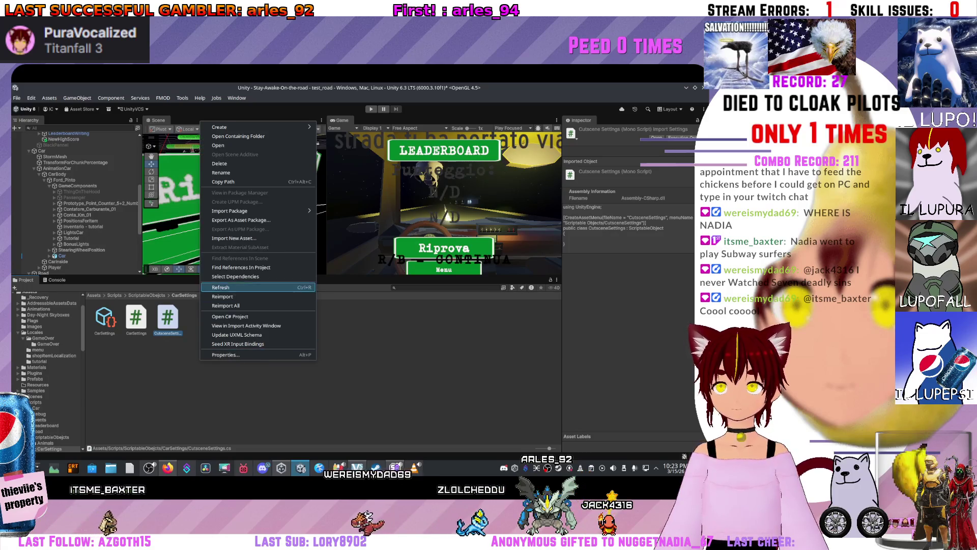
{"action": "left_click", "coordinate": [224, 288]}
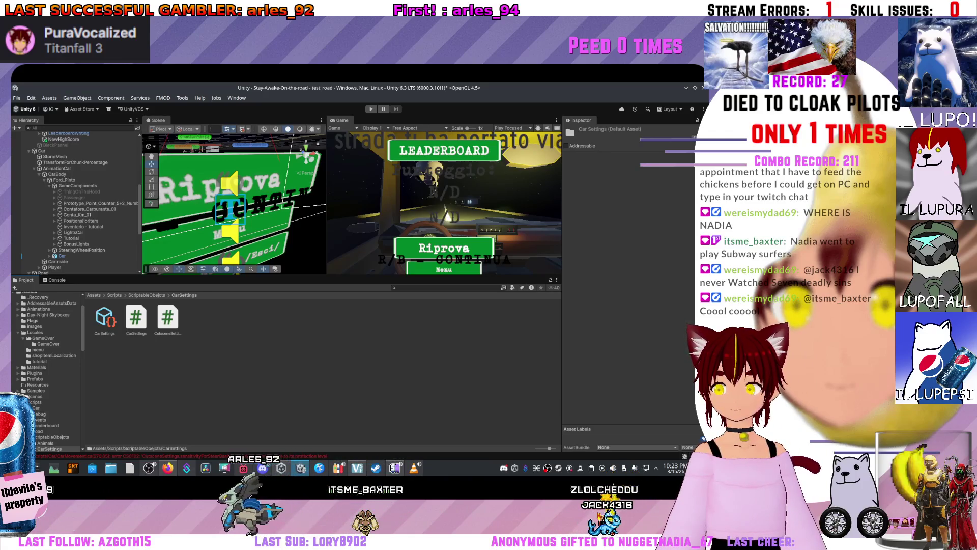
{"action": "key", "text": "ctrl+shift+c"}
{"action": "left_click", "coordinate": [193, 318]}
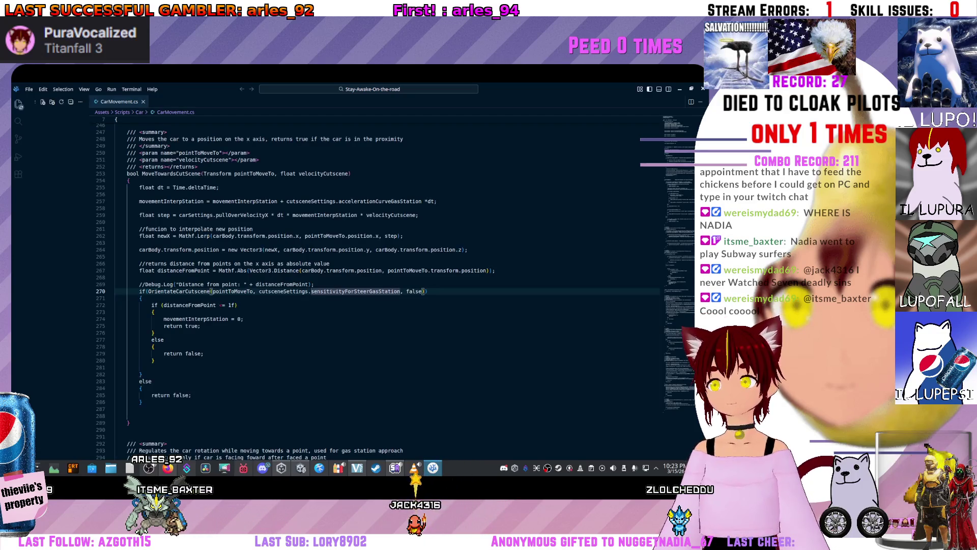
Review CarMovement.cs from line 1, including its cutsceneSettings field, then return to Unity
{"action": "scroll", "coordinate": [387, 285], "scroll_direction": "up", "scroll_amount": 20}
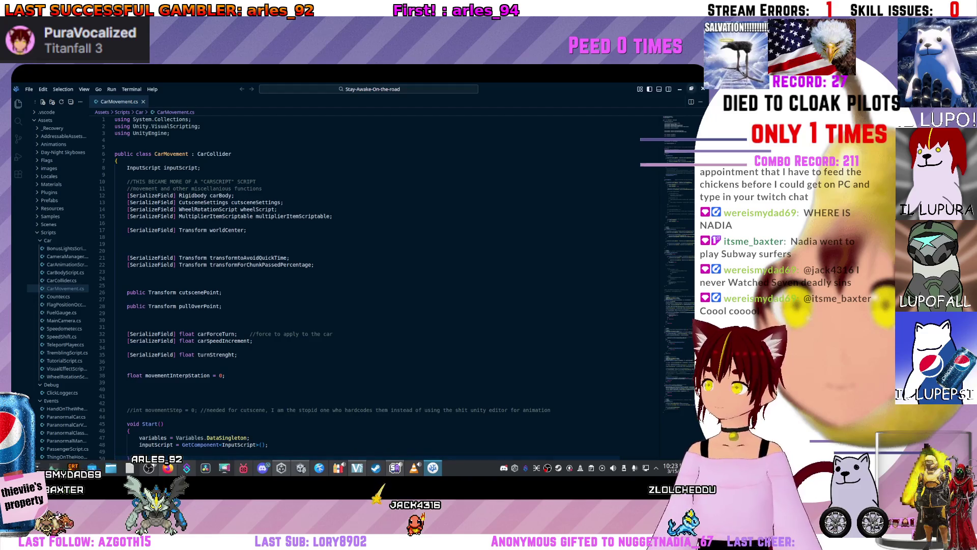
{"action": "key", "text": "alt+Tab"}
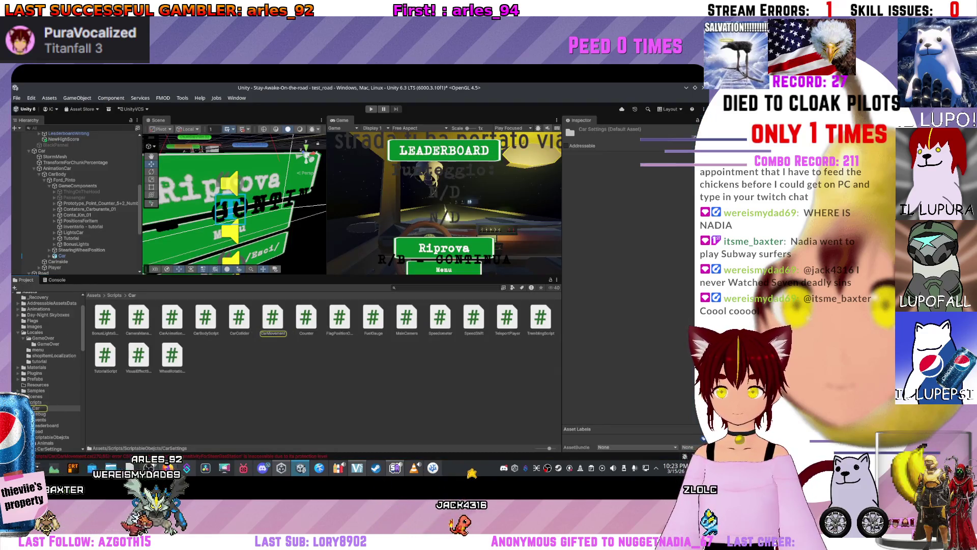
Browse to Scripts > ScriptableObejcts > CarSettings and open CutsceneSettings in the code editor
{"action": "left_click", "coordinate": [35, 402]}
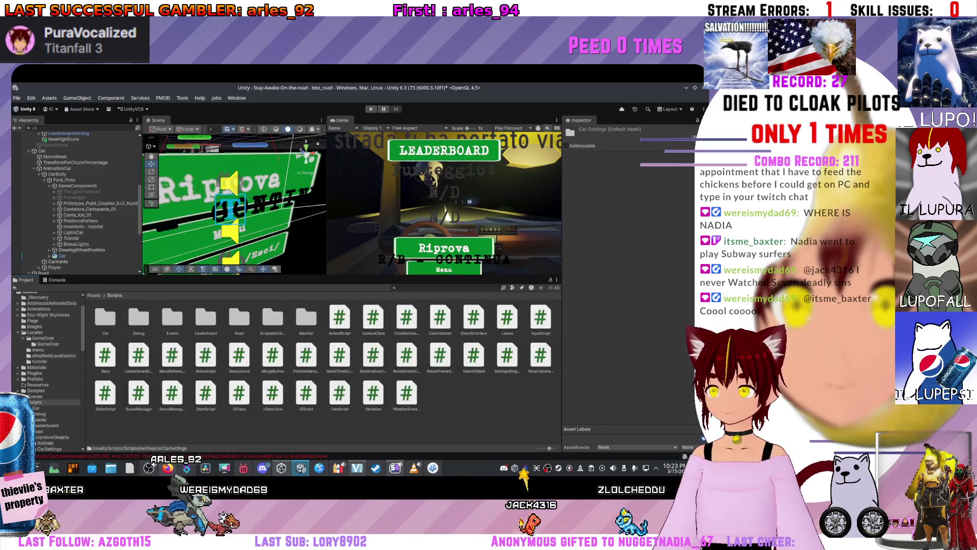
{"action": "left_click", "coordinate": [50, 448]}
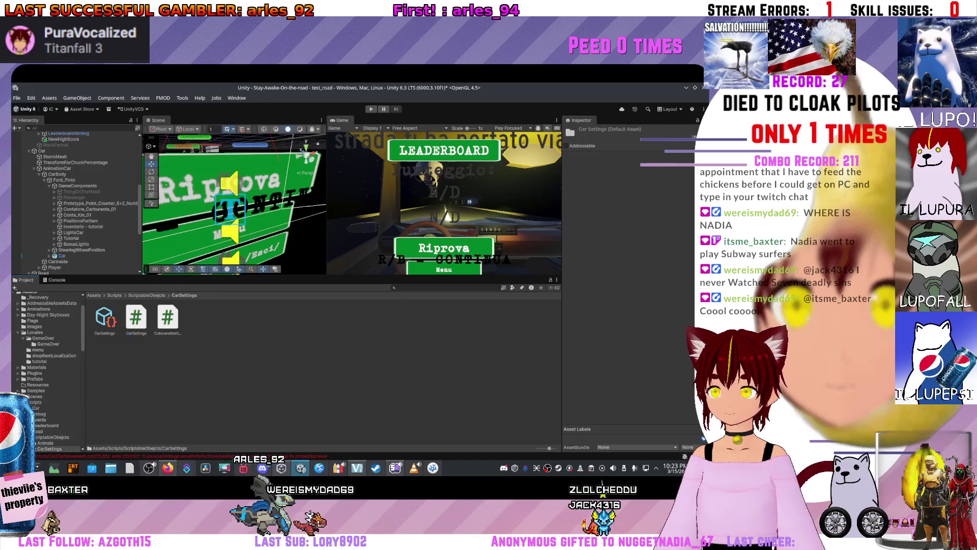
{"action": "left_click", "coordinate": [167, 319]}
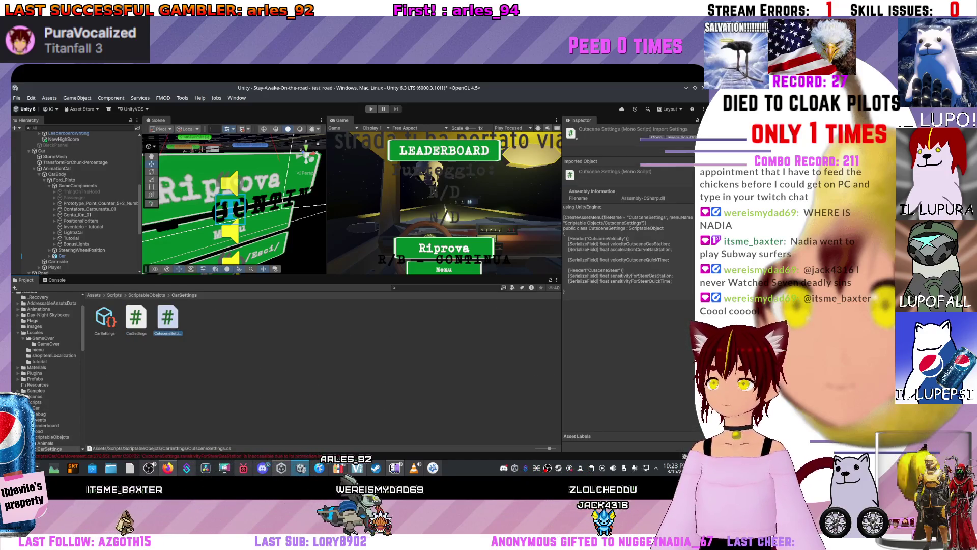
{"action": "double_click", "coordinate": [167, 318]}
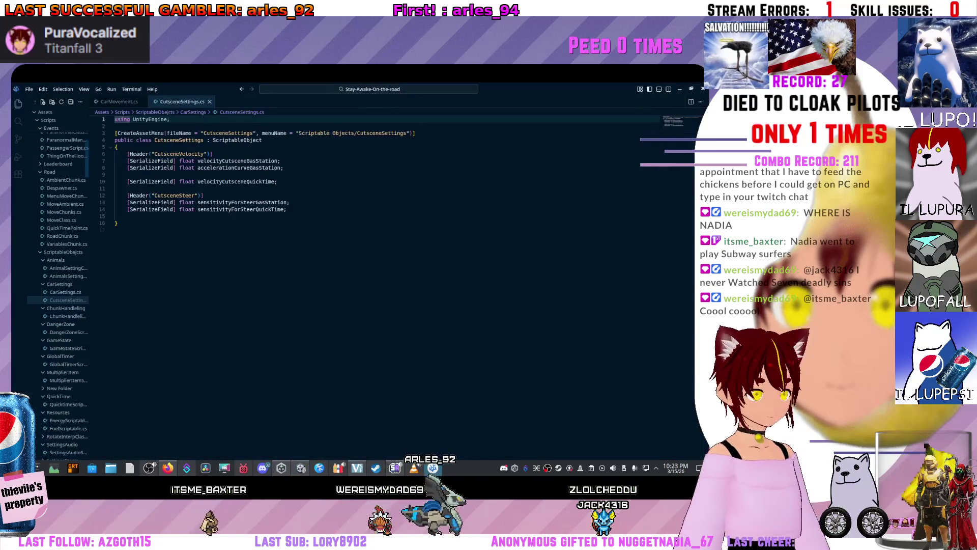
Replace [SerializeField] with public on velocityCutsceneGasStation and the acceleration field
{"action": "left_click", "coordinate": [177, 161]}
{"action": "key", "text": "BackSpace"}
{"action": "key", "text": "BackSpace"}
{"action": "key", "text": "BackSpace"}
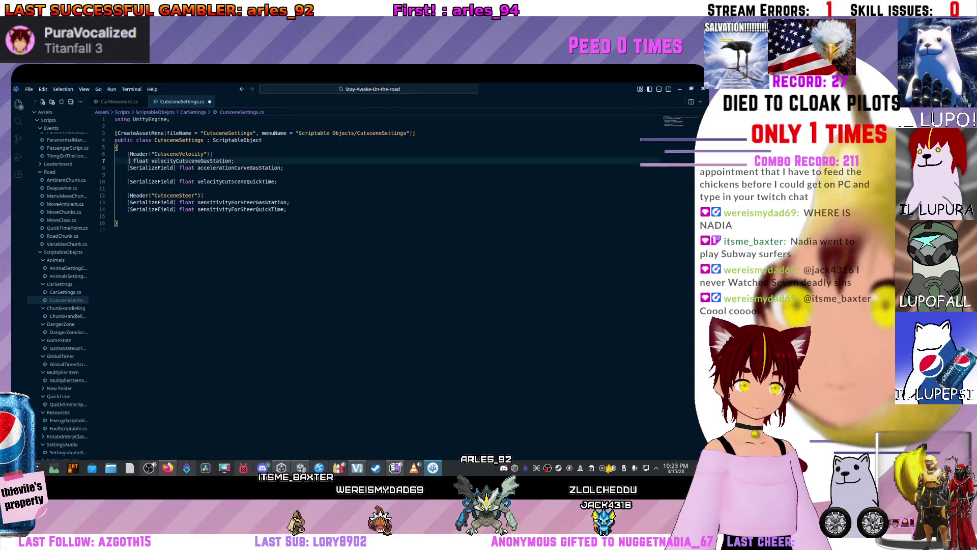
{"action": "type", "text": "public"}
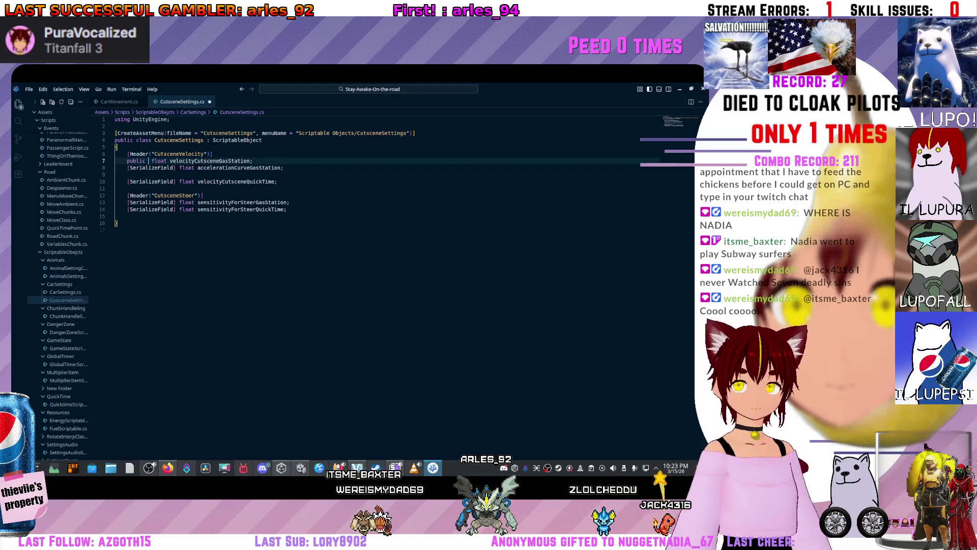
{"action": "key", "text": "ctrl+shift+Right"}
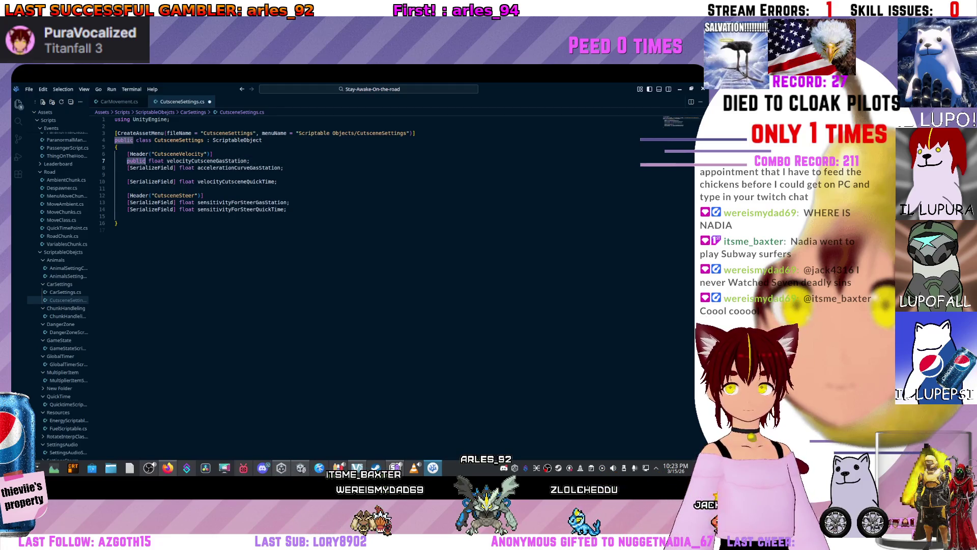
{"action": "key", "text": "ctrl+c"}
{"action": "key", "text": "Down"}
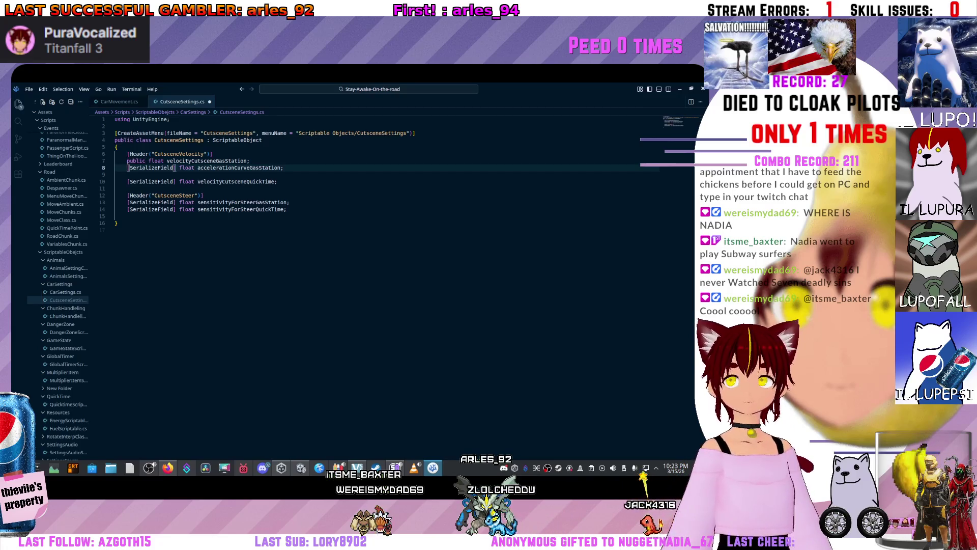
{"action": "key", "text": "Home"}
{"action": "key", "text": "ctrl+shift+Right"}
{"action": "key", "text": "ctrl+shift+Right"}
{"action": "key", "text": "ctrl+v"}
Make the quick-time velocity and both steering sensitivity fields public as well
{"action": "key", "text": "Down"}
{"action": "key", "text": "Down"}
{"action": "key", "text": "Home"}
{"action": "key", "text": "ctrl+shift+Right"}
{"action": "key", "text": "ctrl+shift+Right"}
{"action": "key", "text": "ctrl+v"}
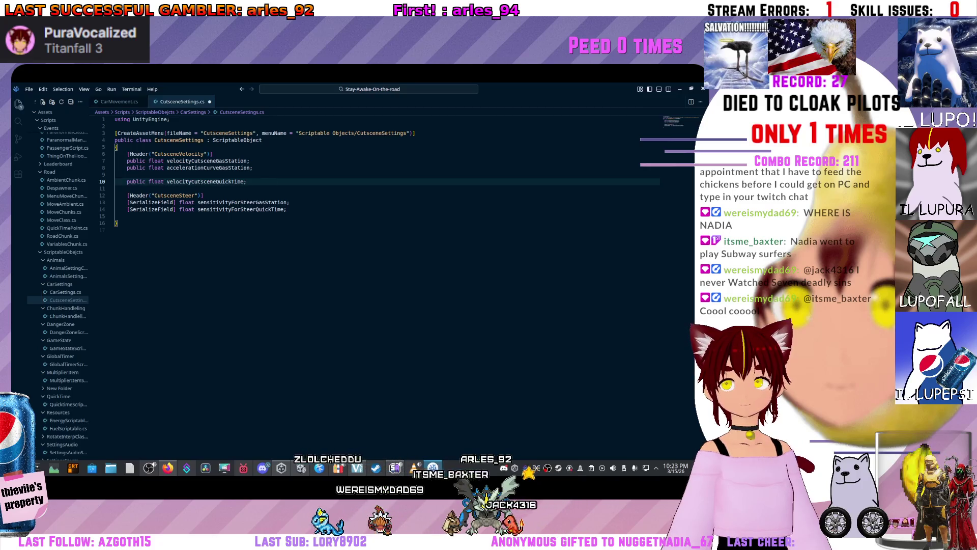
{"action": "key", "text": "Down"}
{"action": "key", "text": "Down"}
{"action": "key", "text": "Down"}
{"action": "key", "text": "Home"}
{"action": "key", "text": "ctrl+shift+Right"}
{"action": "key", "text": "ctrl+shift+Right"}
{"action": "key", "text": "Delete"}
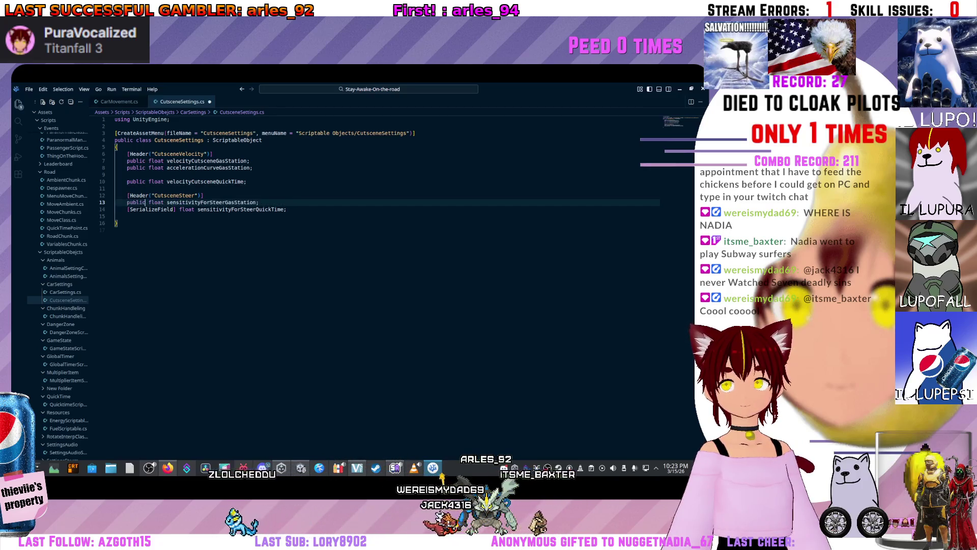
{"action": "key", "text": "ctrl+v"}
{"action": "key", "text": "Down"}
{"action": "key", "text": "Home"}
{"action": "key", "text": "ctrl+shift+Right"}
{"action": "key", "text": "ctrl+shift+Right"}
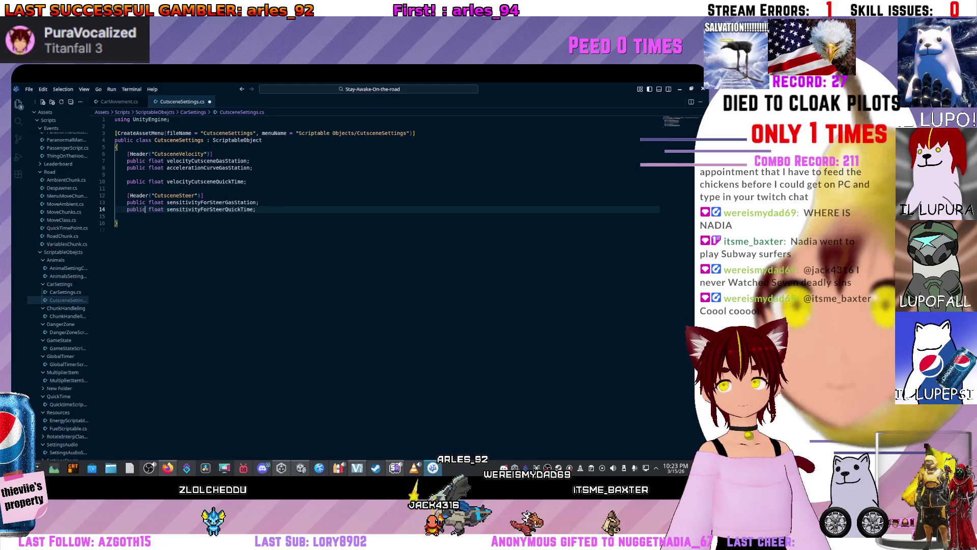
{"action": "key", "text": "ctrl+v"}
Save CutsceneSettings.cs, switch to the CarMovement.cs tab, and return to Unity
{"action": "key", "text": "ctrl+s"}
{"action": "left_click", "coordinate": [182, 154]}
{"action": "key", "text": "ctrl+Tab"}
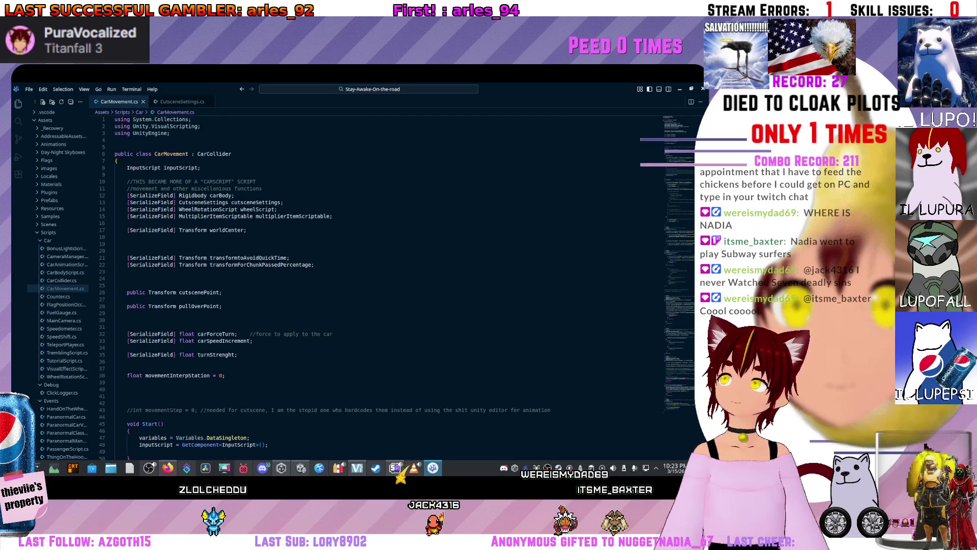
{"action": "key", "text": "alt+Tab"}
Refresh the project, then create a CutsceneSettings asset via Create > Scriptable Objects in CarSettings
{"action": "right_click", "coordinate": [212, 296]}
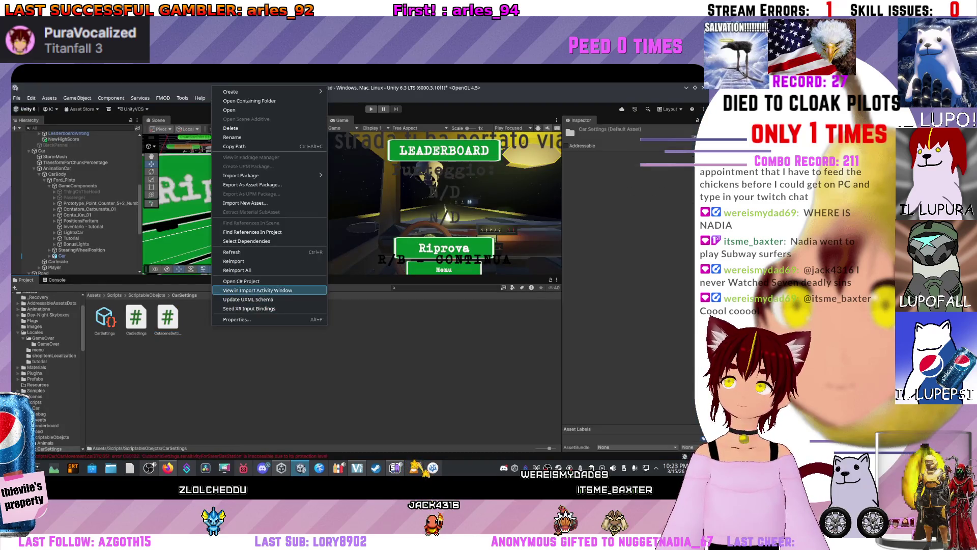
{"action": "left_click", "coordinate": [234, 252]}
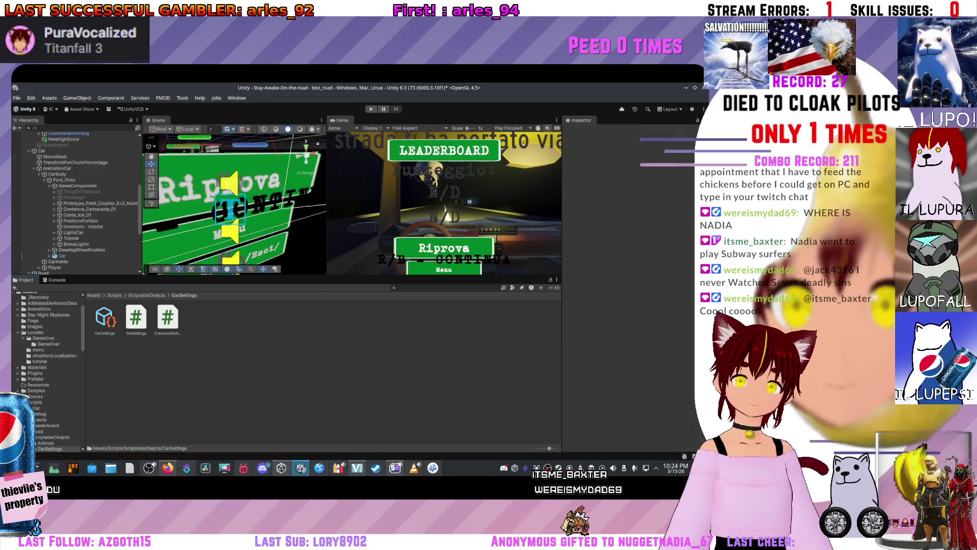
{"action": "right_click", "coordinate": [202, 322]}
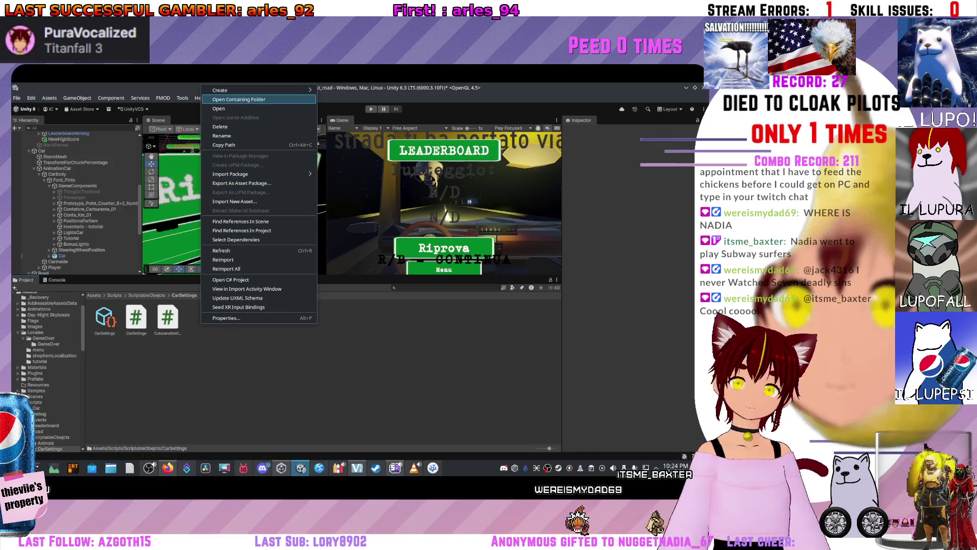
{"action": "mouse_move", "coordinate": [229, 90]}
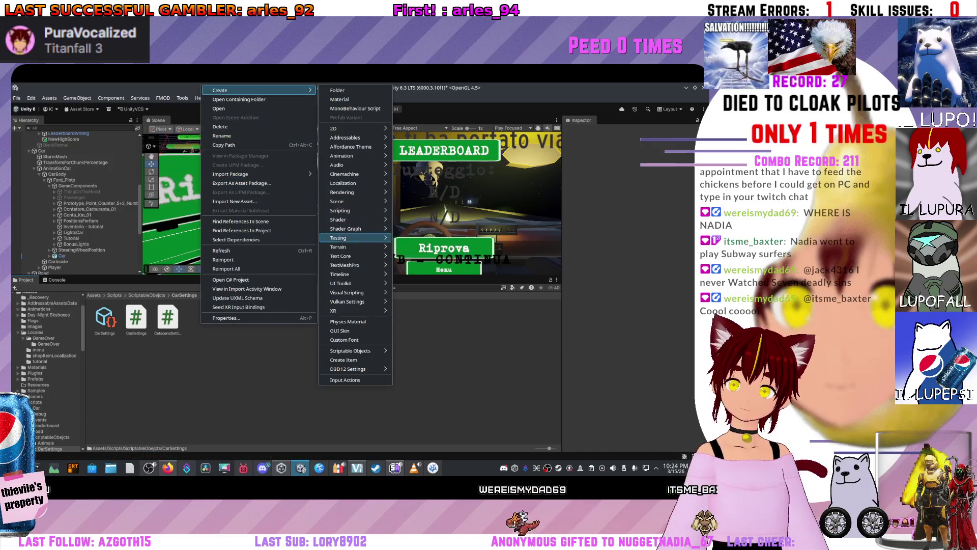
{"action": "mouse_move", "coordinate": [357, 350]}
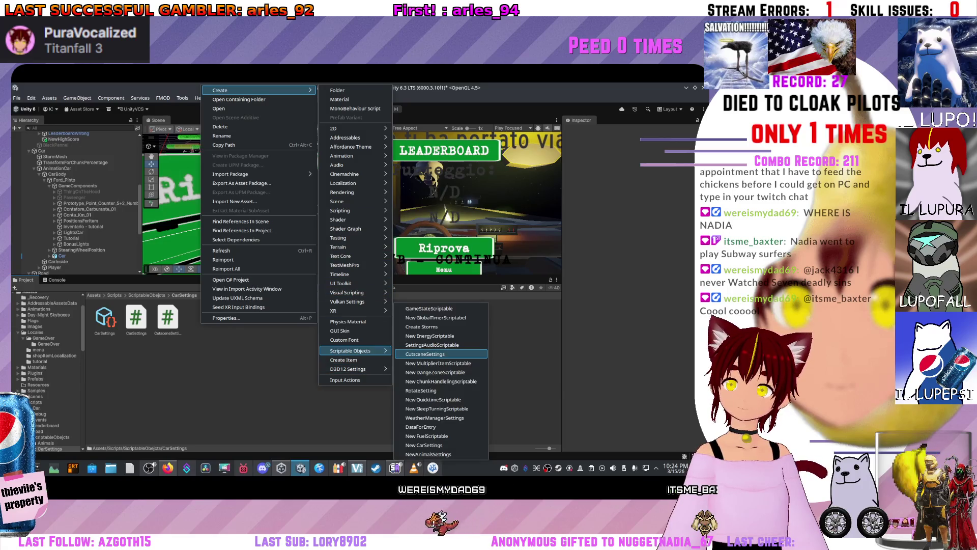
{"action": "left_click", "coordinate": [425, 354]}
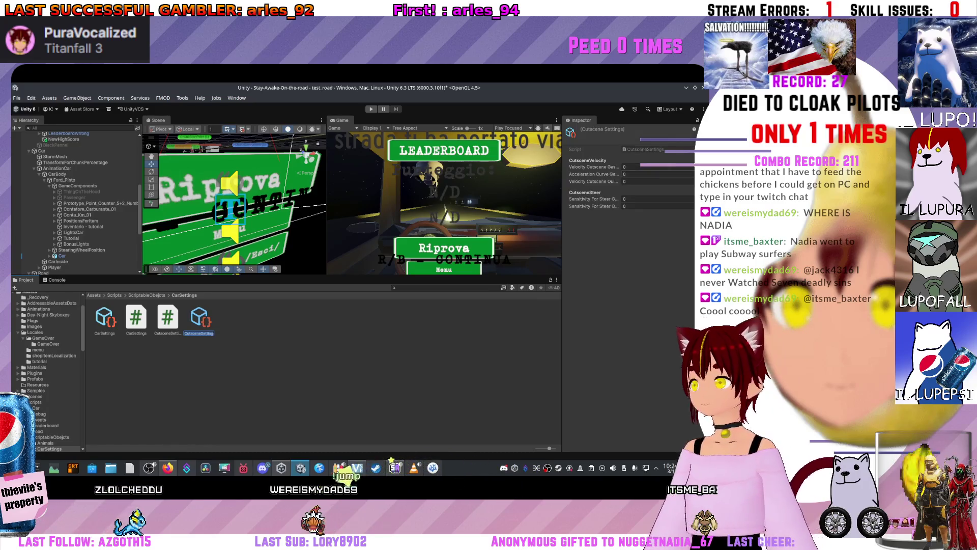
Keep the default asset name and enter 0.035, 1.8, 0.6, 5 and 0.2 in its fields
{"action": "key", "text": "Return"}
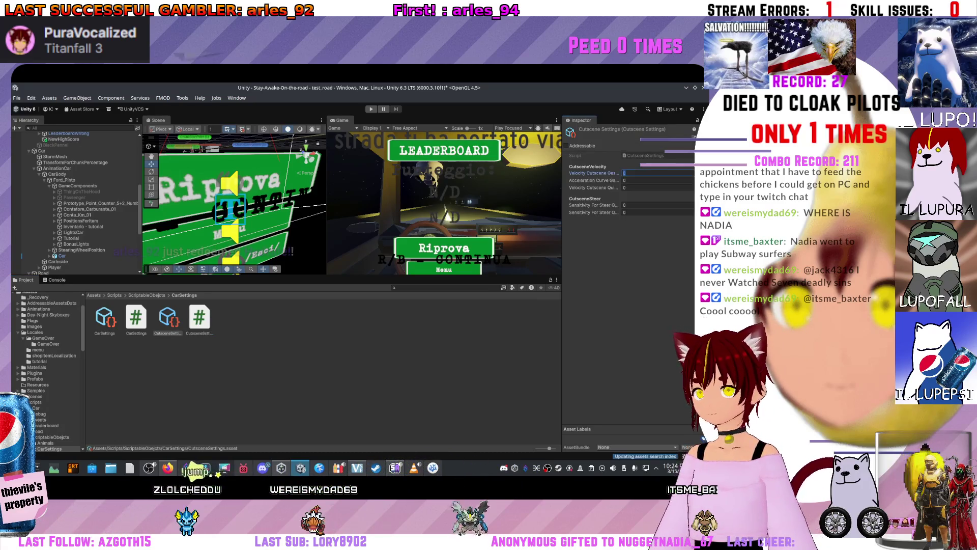
{"action": "type", "text": "0.035"}
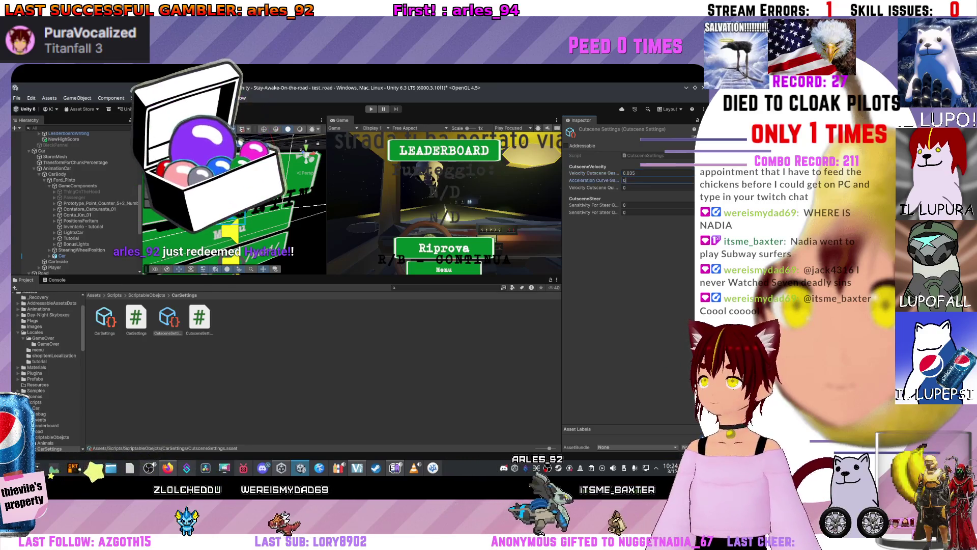
{"action": "key", "text": "Tab"}
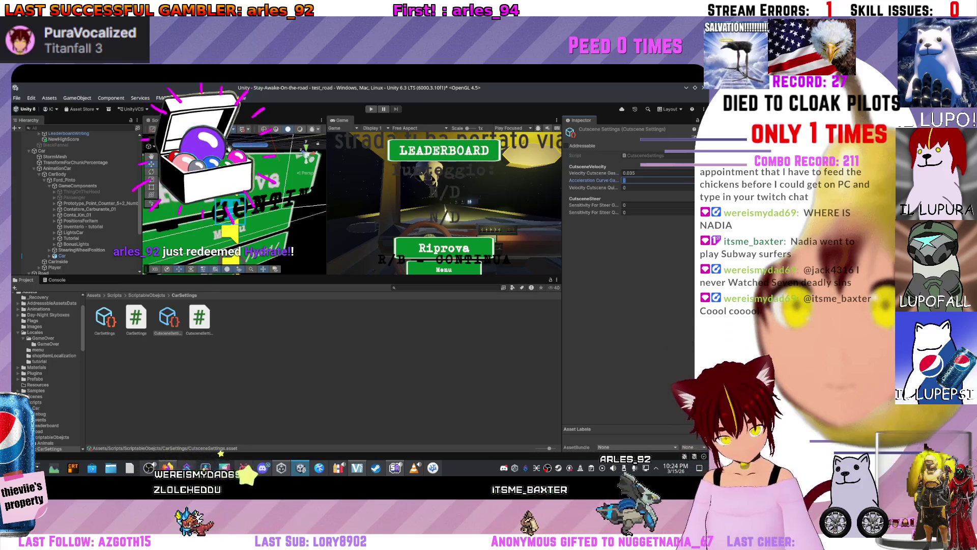
{"action": "type", "text": "1.8"}
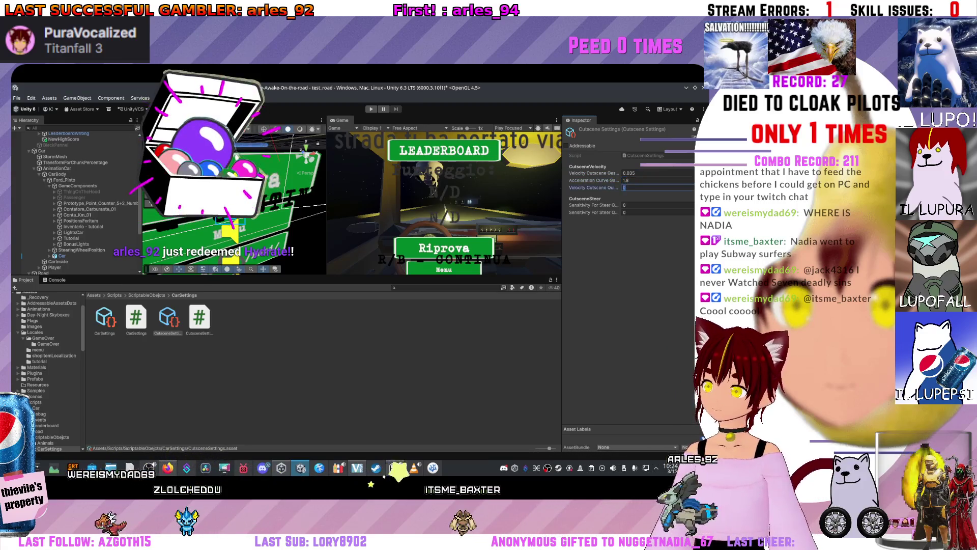
{"action": "key", "text": "Tab"}
{"action": "type", "text": "0"}
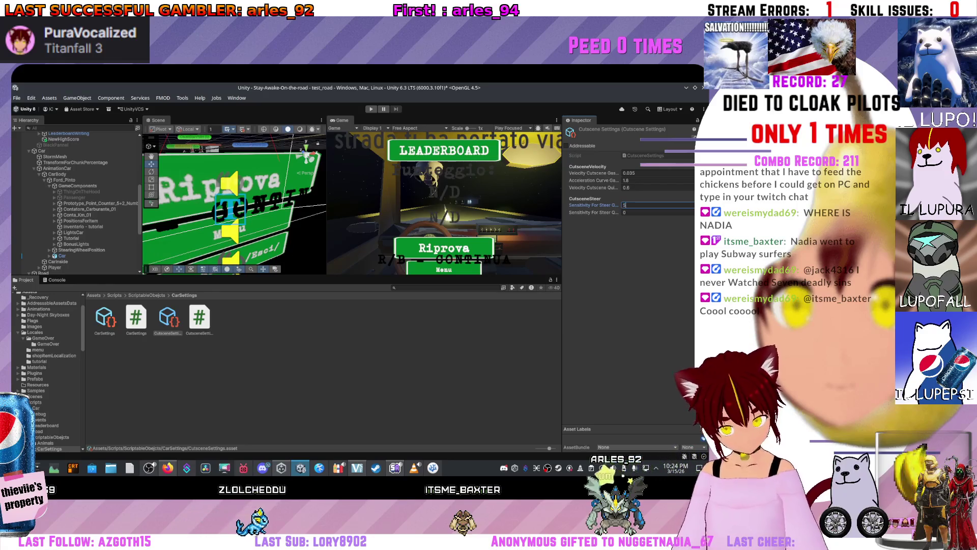
{"action": "key", "text": "Tab"}
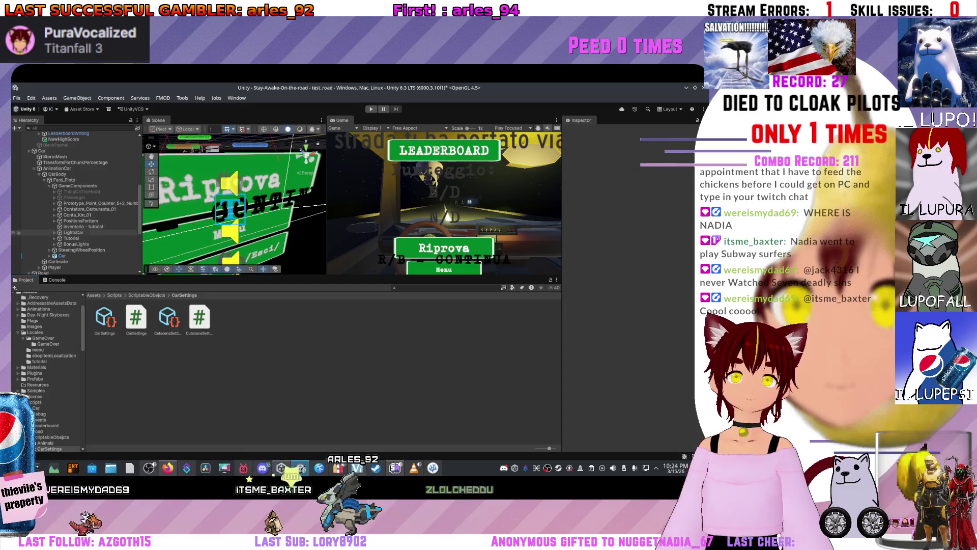
{"action": "left_click", "coordinate": [21, 255]}
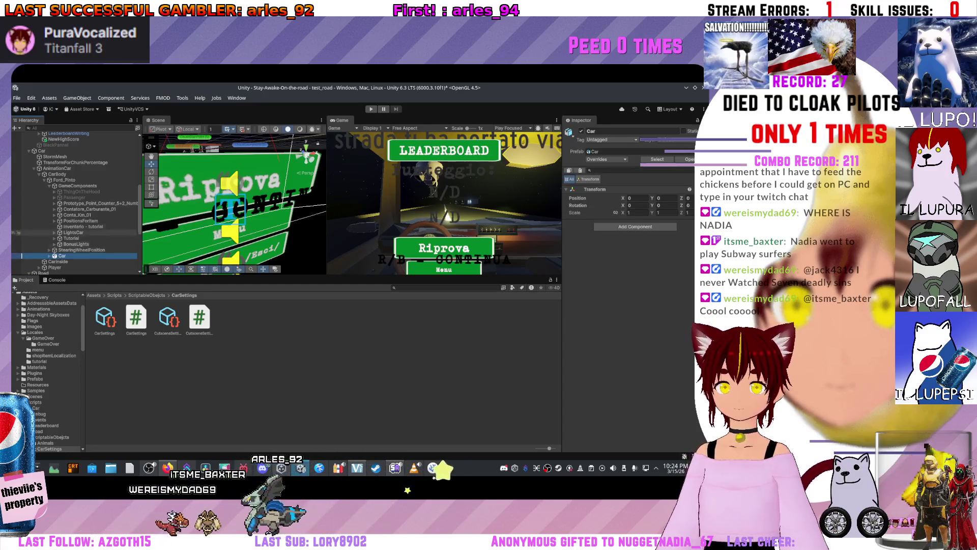
Drag the CutsceneSettings asset into the Car's Car Movement Cutscene Settings slot and verify its values
{"action": "key", "text": "Down"}
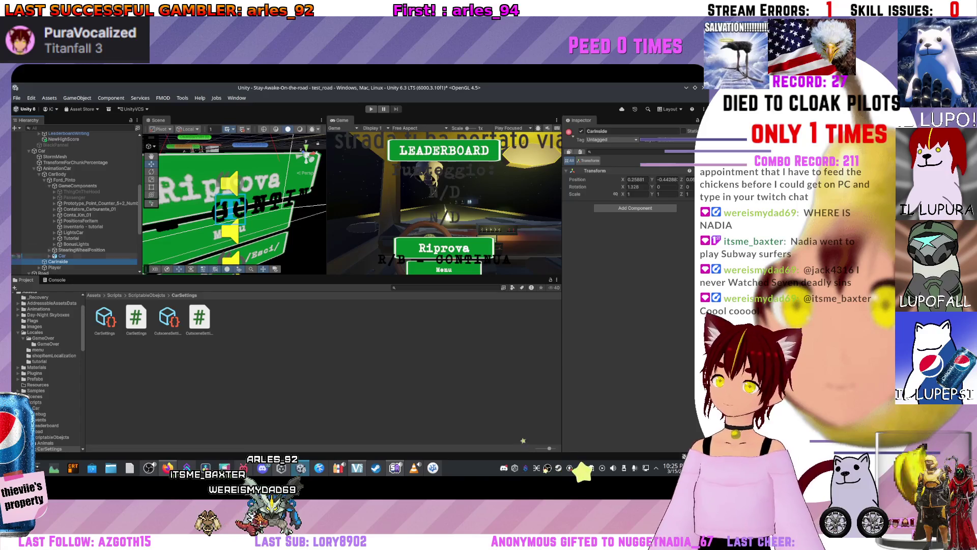
{"action": "key", "text": "Up"}
{"action": "key", "text": "Up"}
{"action": "key", "text": "Up"}
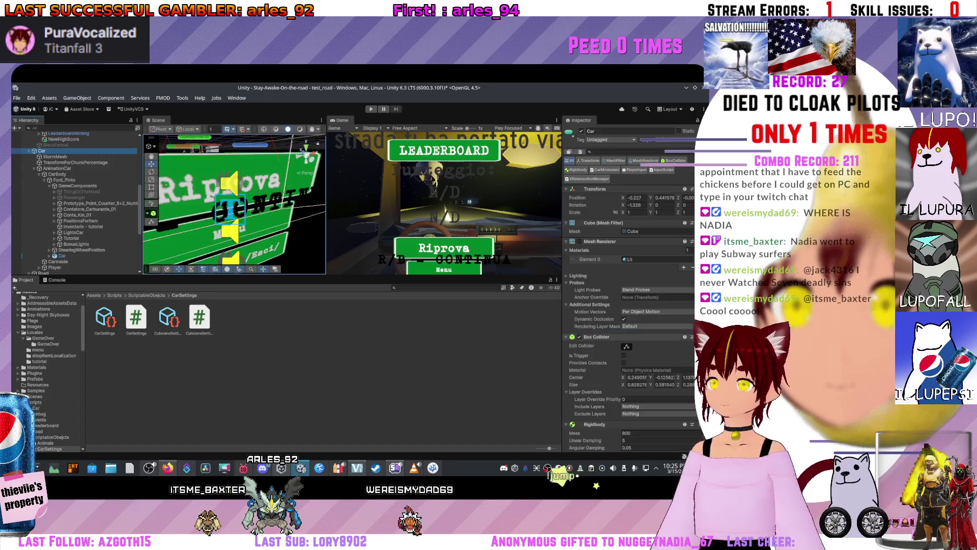
{"action": "scroll", "coordinate": [631, 285], "scroll_direction": "down", "scroll_amount": 10}
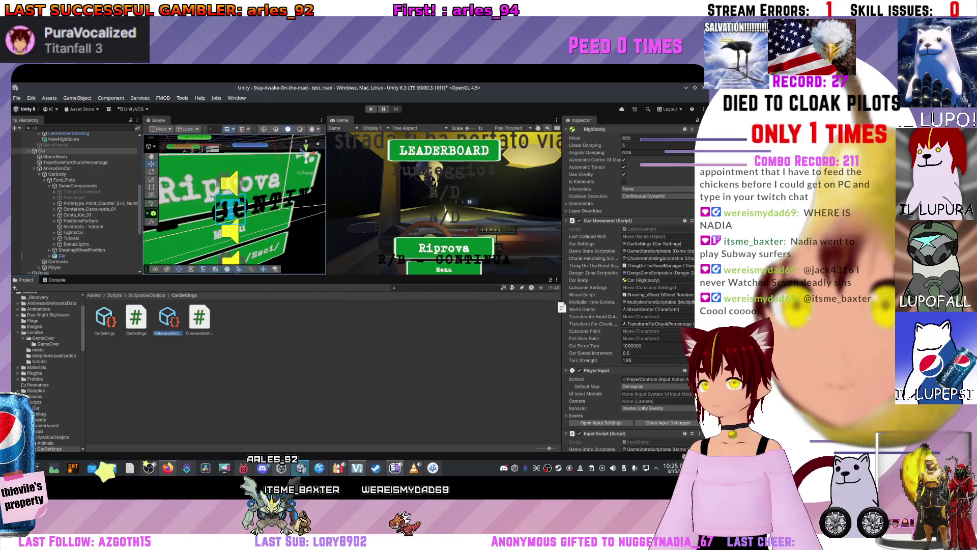
{"action": "mouse_move", "coordinate": [168, 318]}
{"action": "left_mouse_down"}
{"action": "mouse_move", "coordinate": [653, 241]}
{"action": "mouse_move", "coordinate": [626, 254]}
{"action": "mouse_move", "coordinate": [631, 236]}
{"action": "left_mouse_up"}
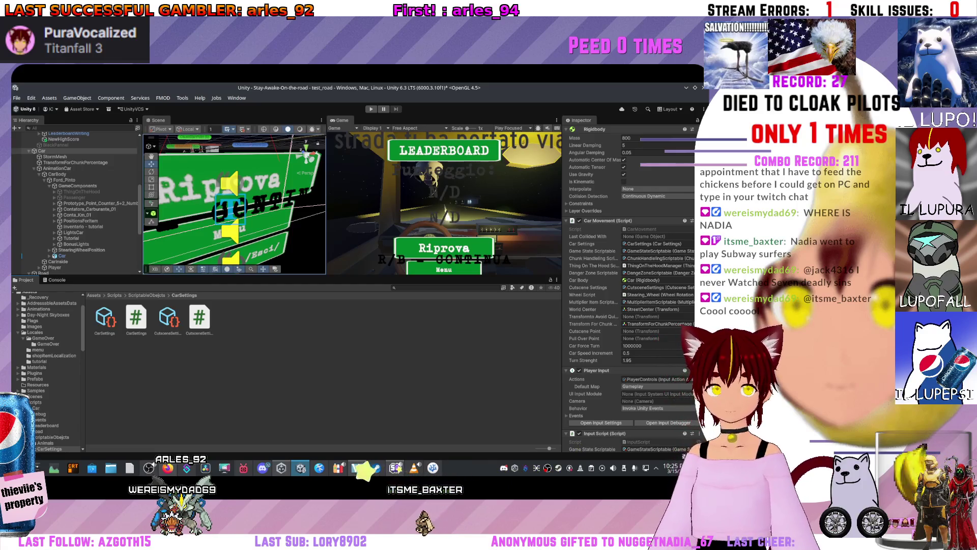
{"action": "left_click", "coordinate": [168, 318]}
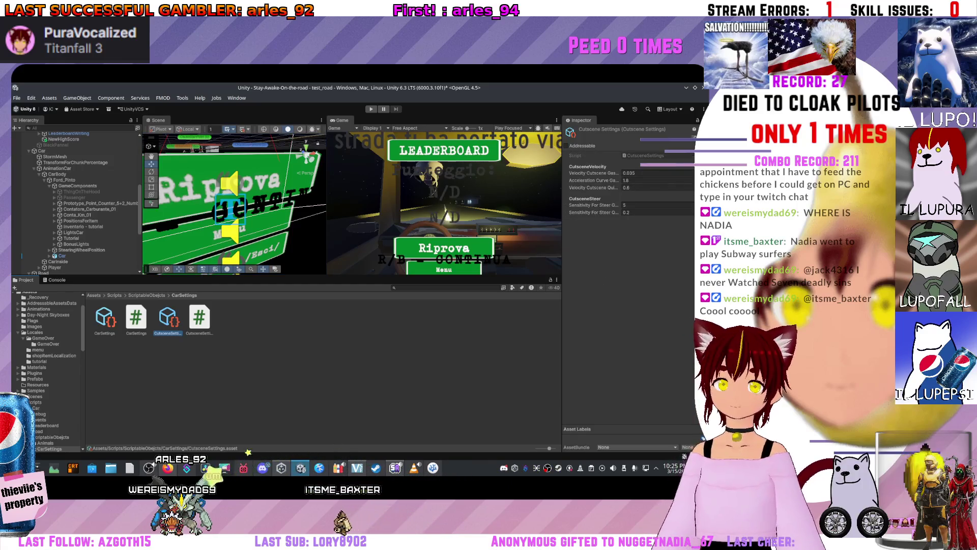
{"action": "left_click", "coordinate": [42, 151]}
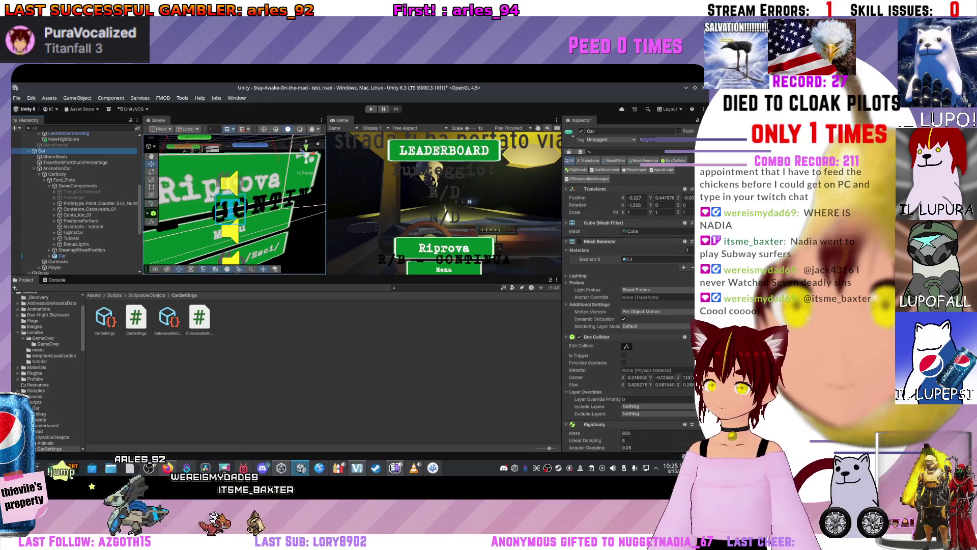
{"action": "scroll", "coordinate": [631, 285], "scroll_direction": "down", "scroll_amount": 2}
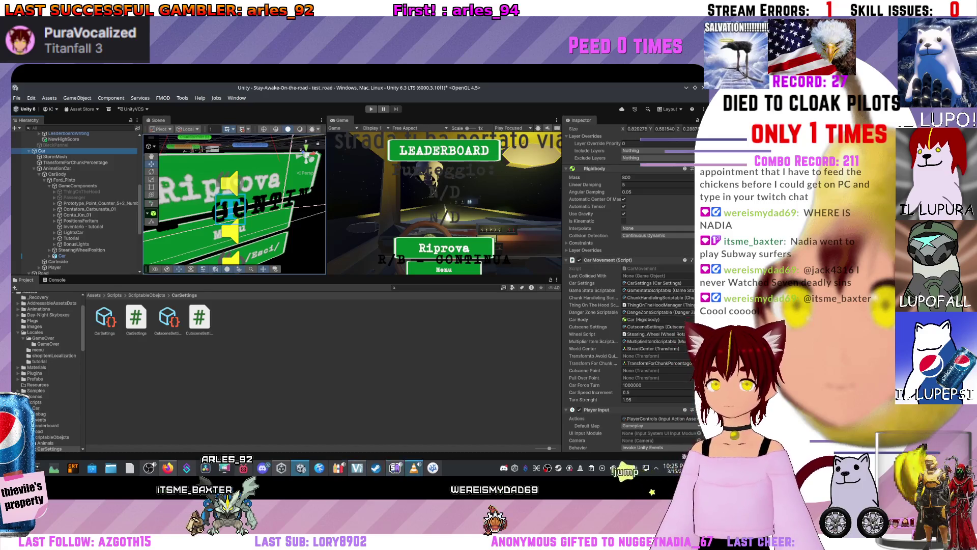
{"action": "key", "text": "alt+Tab"}
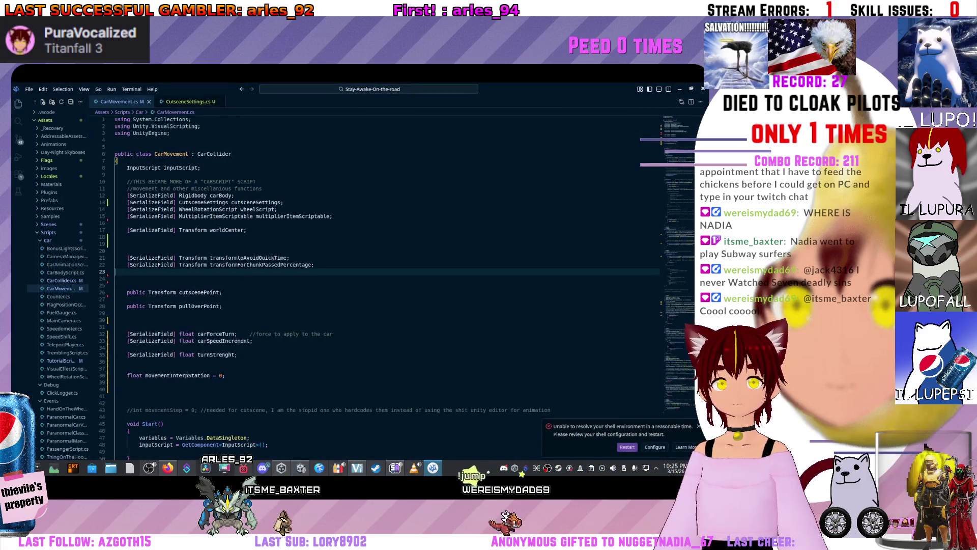
{"action": "left_click", "coordinate": [119, 306]}
{"action": "left_click", "coordinate": [118, 348]}
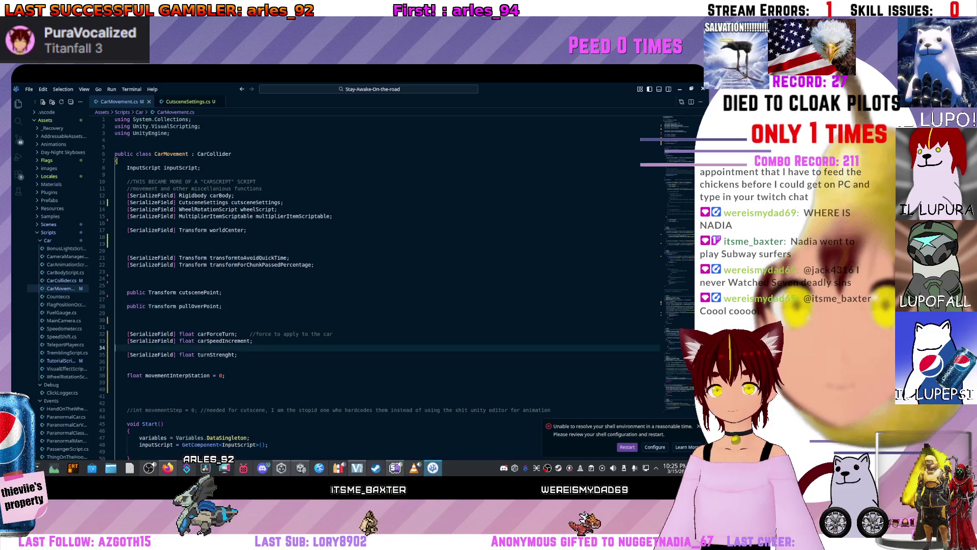
{"action": "left_click", "coordinate": [116, 238]}
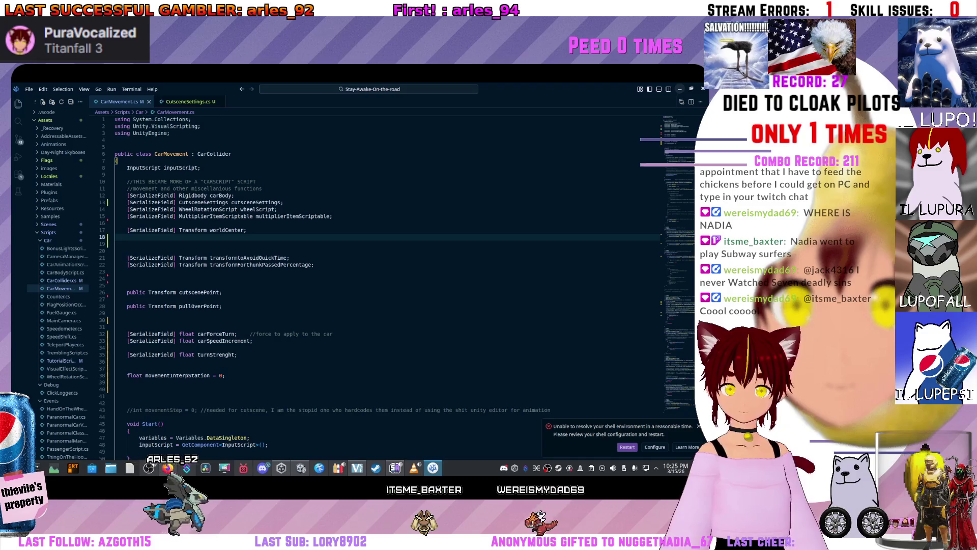
{"action": "key", "text": "alt+Tab"}
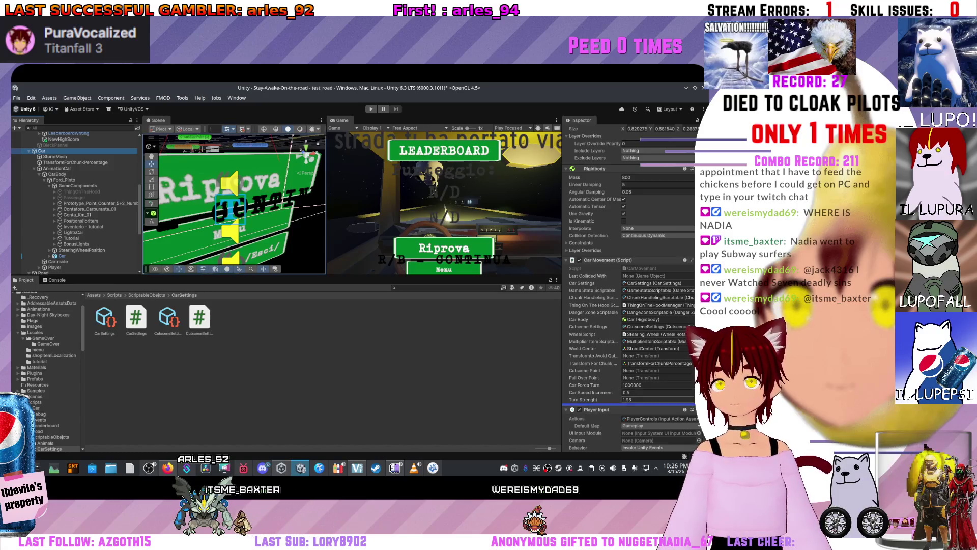
Frame the car in the scene view and start a play test
{"action": "left_click_drag", "start_coordinate": [234, 203], "coordinate": [204, 189]}
{"action": "key", "text": "f"}
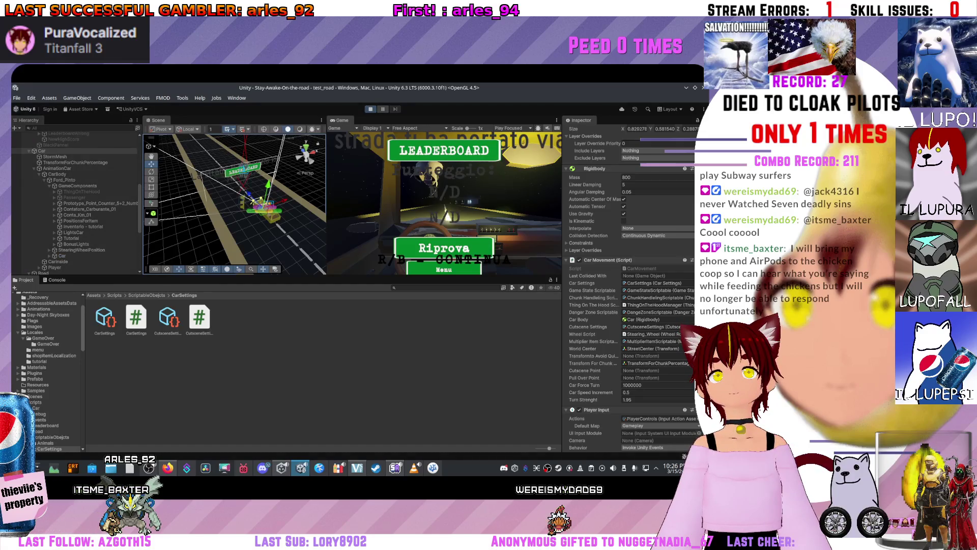
{"action": "key", "text": "r"}
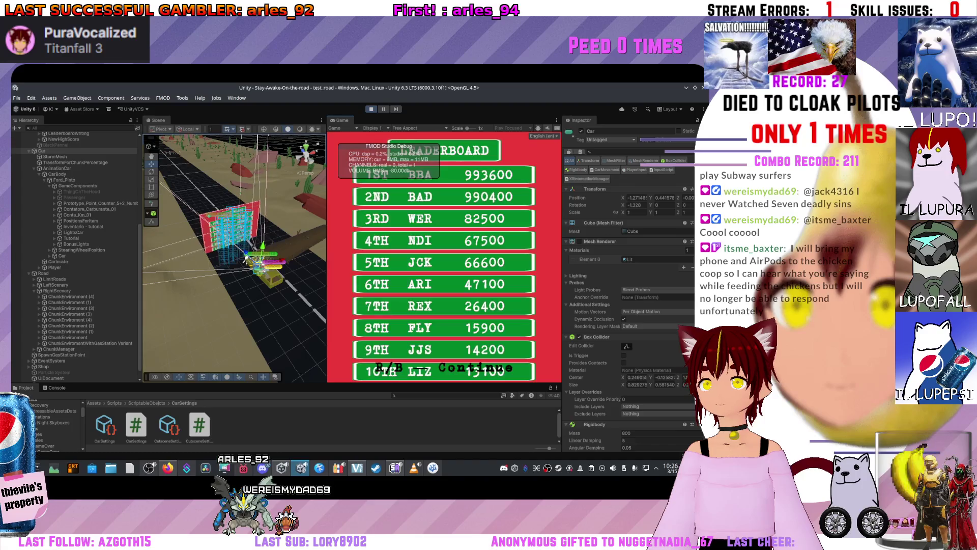
Stop play mode, enlarge the bottom panel, and inspect the NullReferenceException in the Console
{"action": "key", "text": "ctrl+p"}
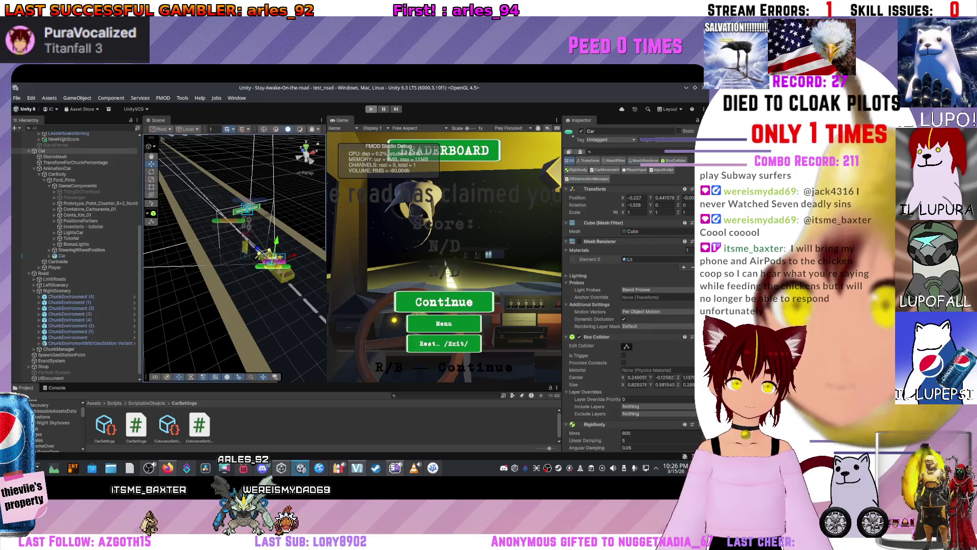
{"action": "left_click_drag", "start_coordinate": [356, 384], "coordinate": [357, 328]}
{"action": "left_click", "coordinate": [57, 331]}
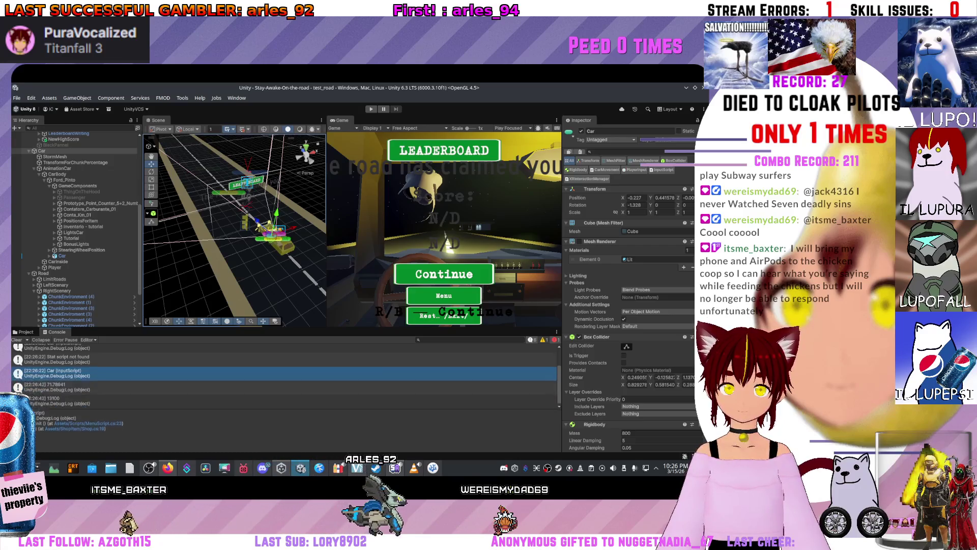
{"action": "left_click", "coordinate": [128, 364]}
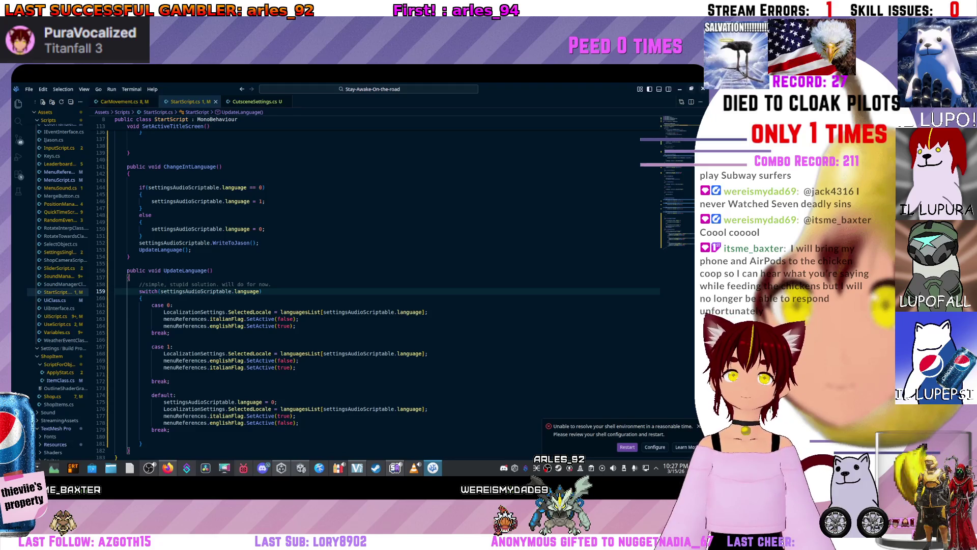
Back in Unity, select GameOverUI, the object behind the NullReferenceException, to view its Start Script
{"action": "key", "text": "alt+Tab"}
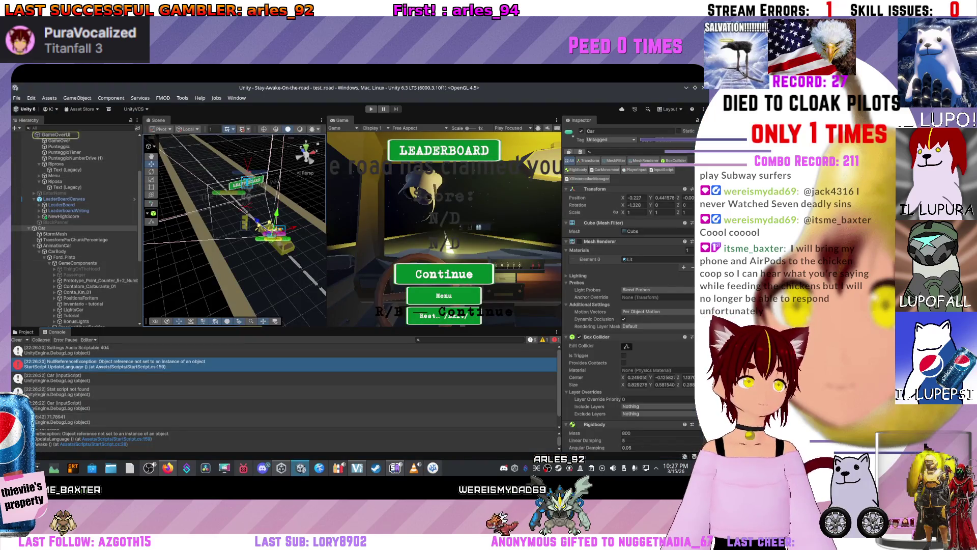
{"action": "left_click", "coordinate": [56, 134]}
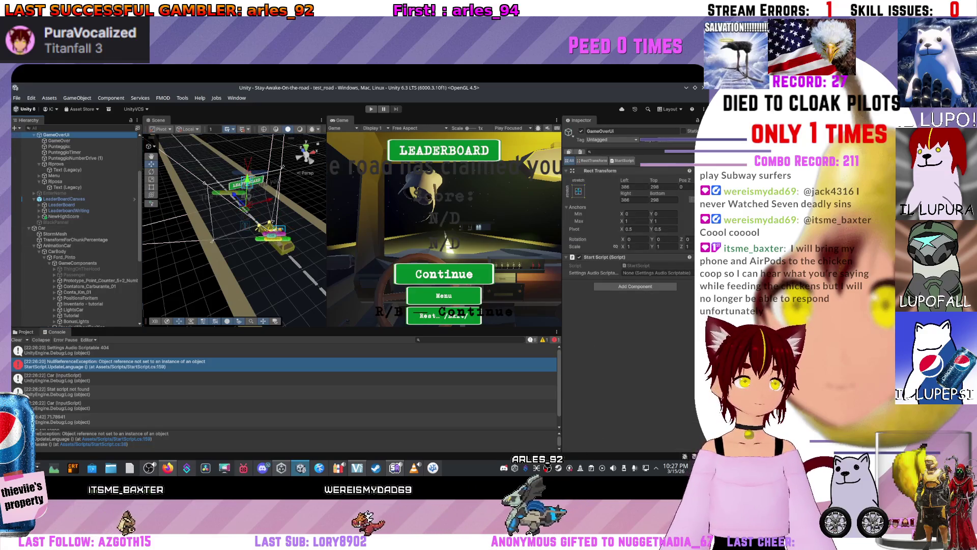
Assign SettingsAudioScriptable from the SettingsAudio folder to GameOverUI's Start Script, then play again
{"action": "left_click", "coordinate": [24, 331]}
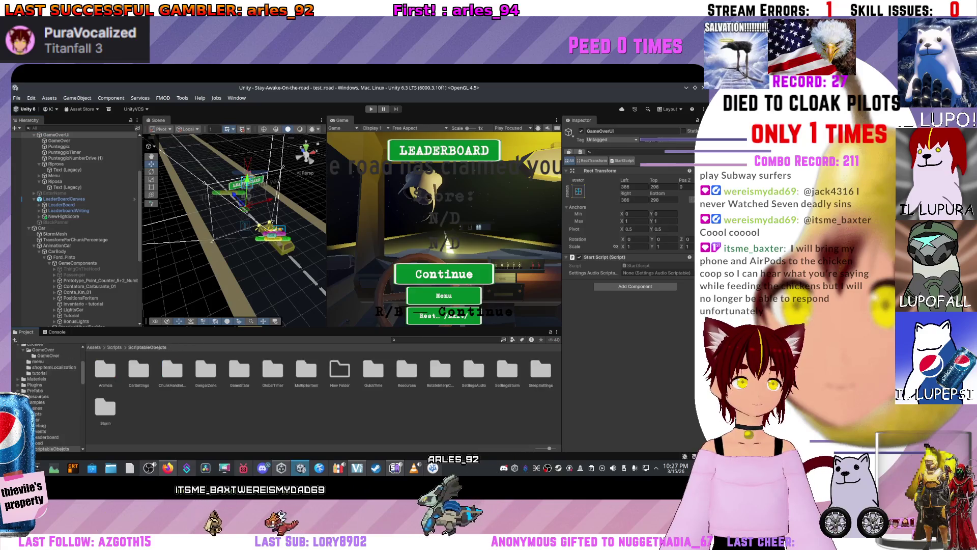
{"action": "left_click", "coordinate": [474, 369]}
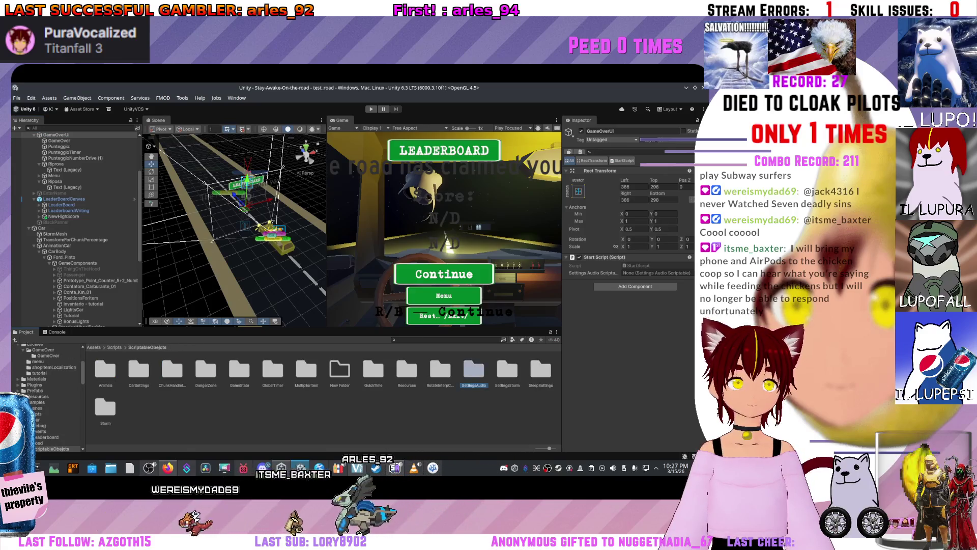
{"action": "double_click", "coordinate": [474, 370]}
{"action": "left_click", "coordinate": [104, 370]}
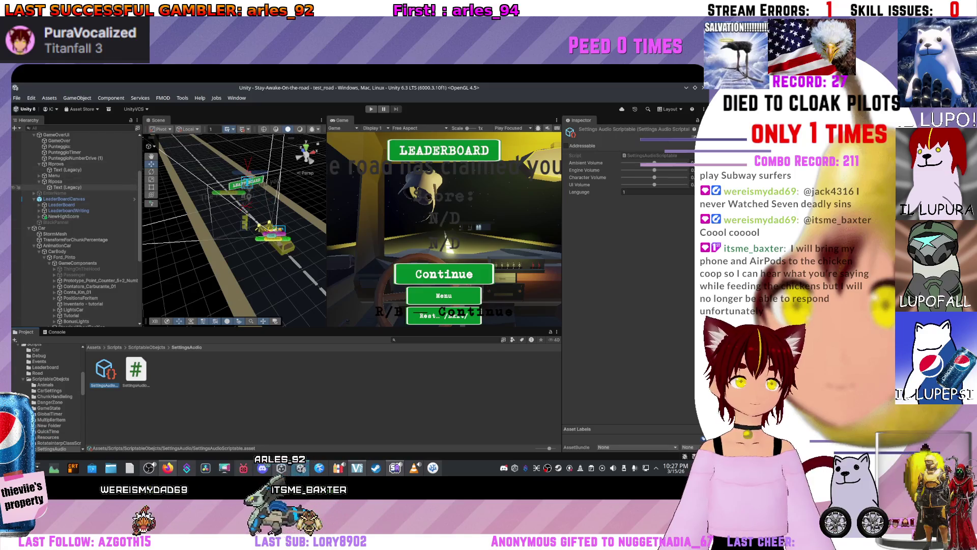
{"action": "scroll", "coordinate": [77, 229], "scroll_direction": "up", "scroll_amount": 1}
{"action": "left_click", "coordinate": [56, 156]}
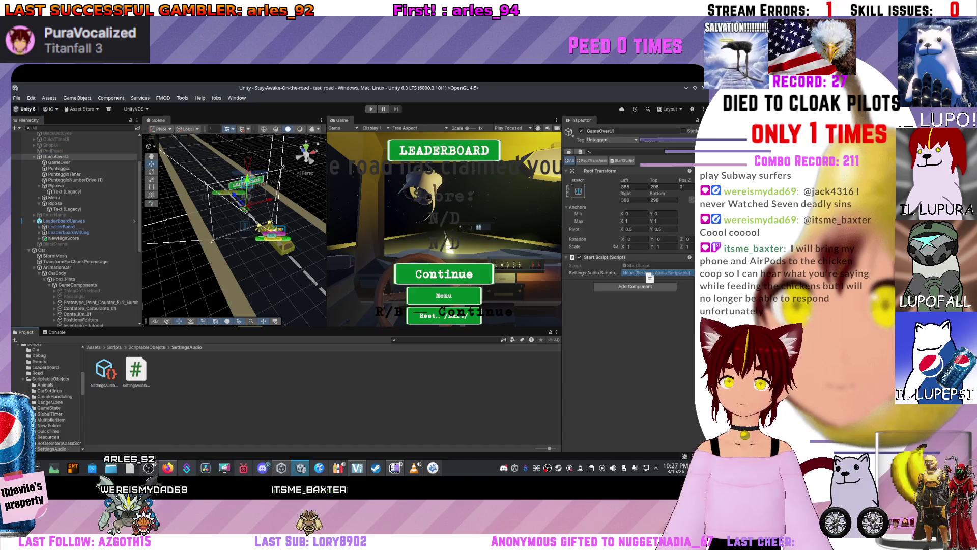
{"action": "left_click", "coordinate": [50, 378]}
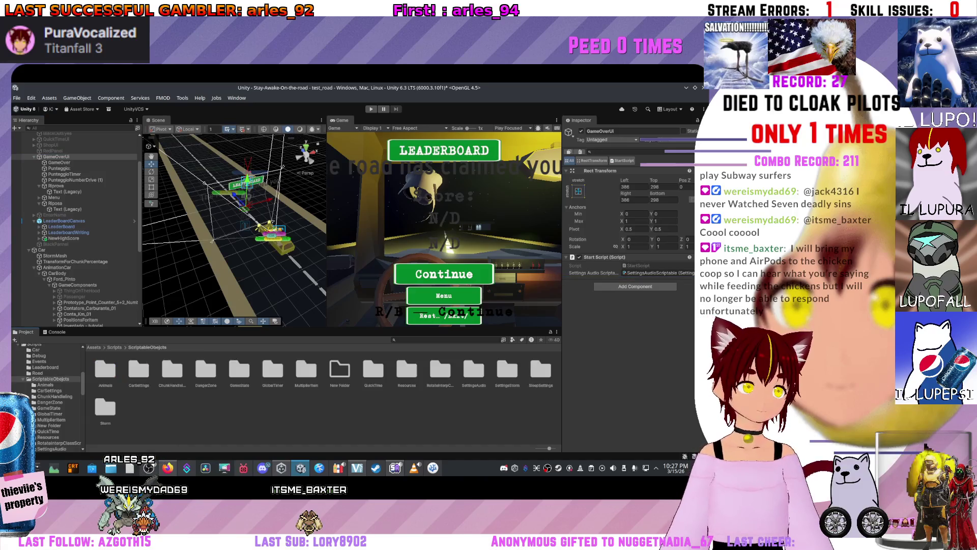
{"action": "left_click", "coordinate": [371, 109]}
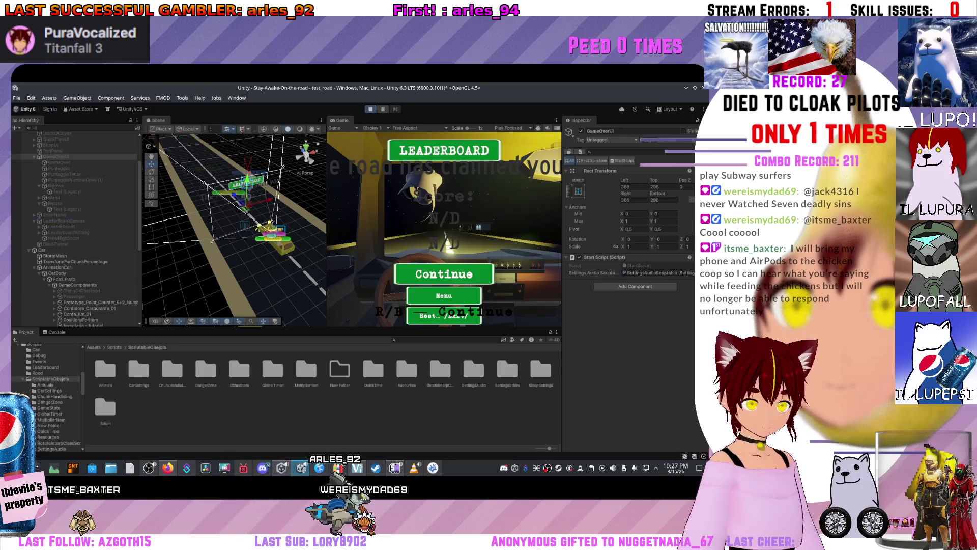
Restart the run, drive to game over, and move to the second name-entry letter
{"action": "key", "text": "r"}
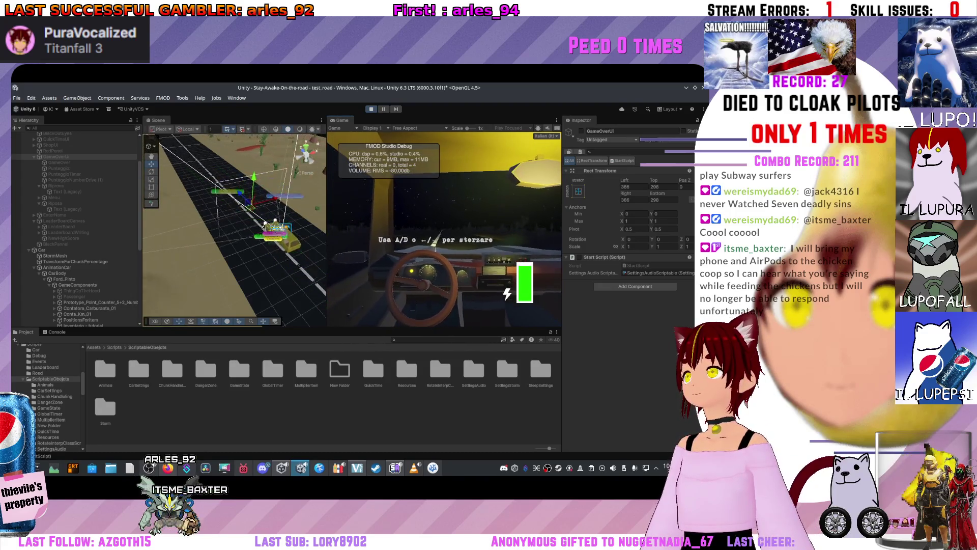
{"action": "key", "text": "d"}
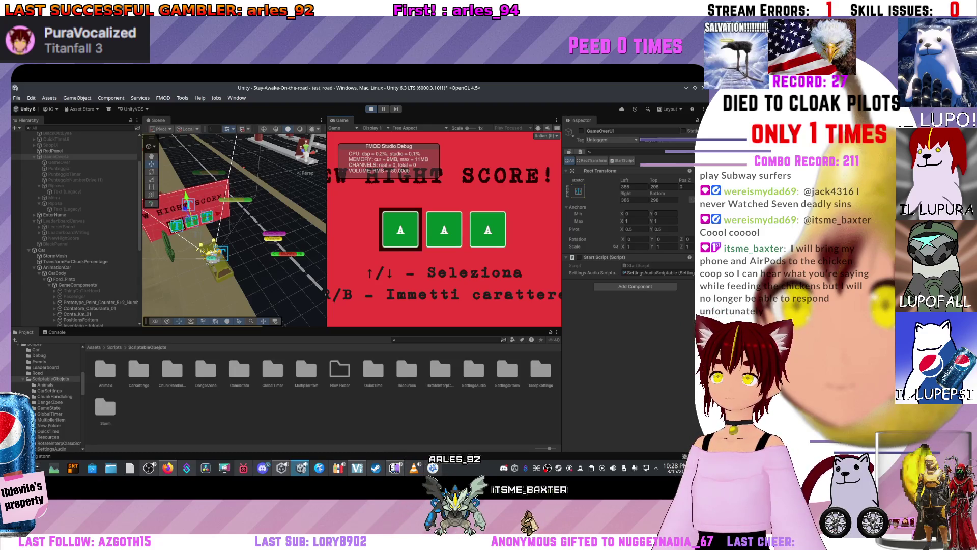
{"action": "key", "text": "Right"}
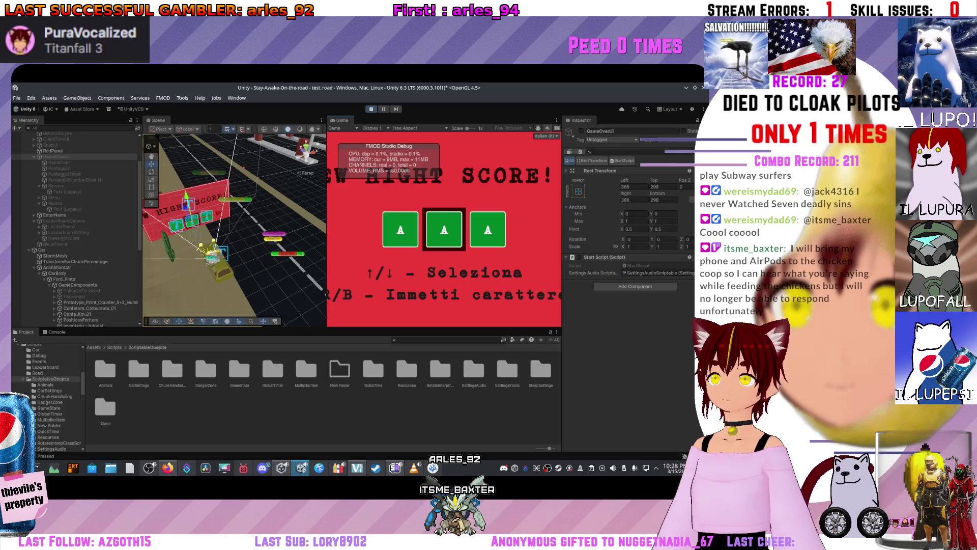
Select the StartScript.UpdateLanguage NullReferenceException in the Console and confirm the high-score name entry
{"action": "left_click", "coordinate": [56, 332]}
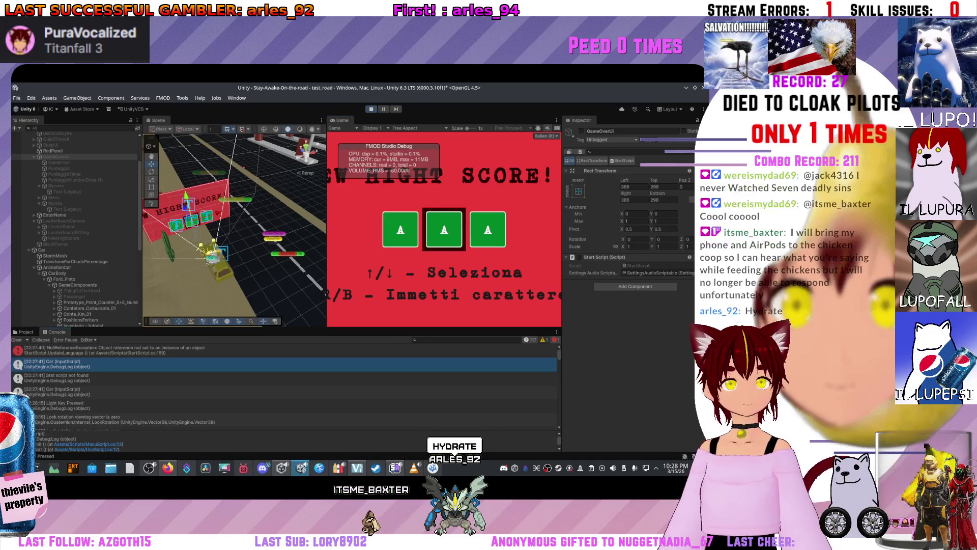
{"action": "left_click", "coordinate": [115, 349]}
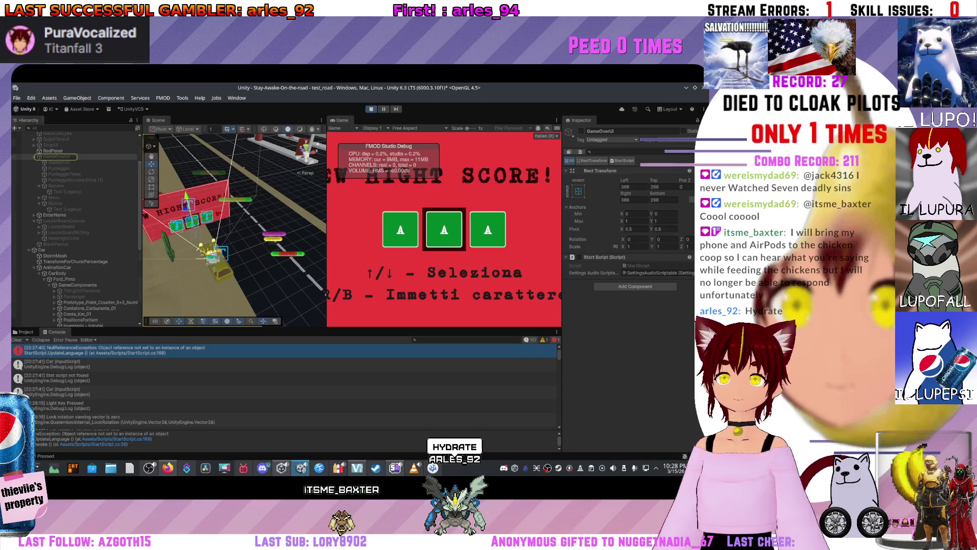
{"action": "key", "text": "r"}
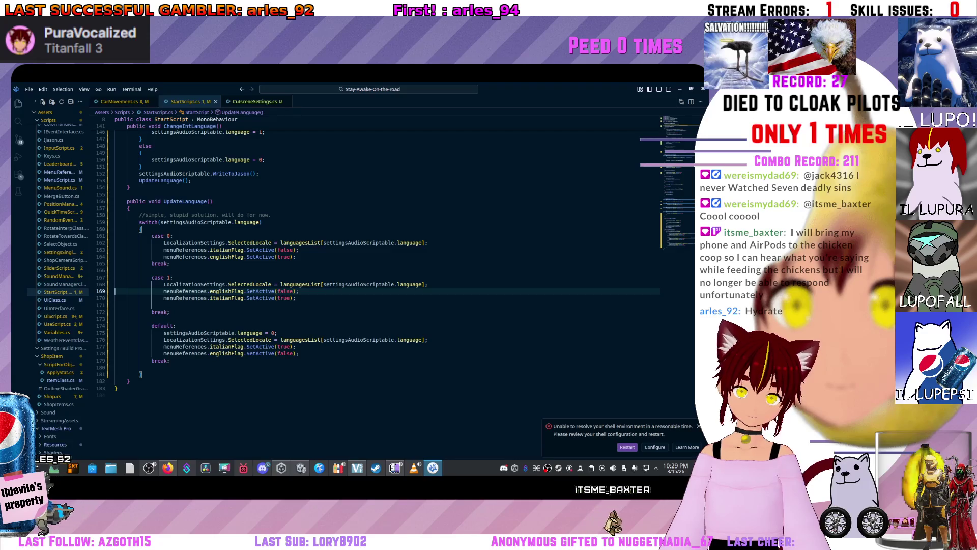
Review case 0's locale and flag lines, then insert a blank line after the line 162 SelectedLocale assignment
{"action": "left_click", "coordinate": [429, 243]}
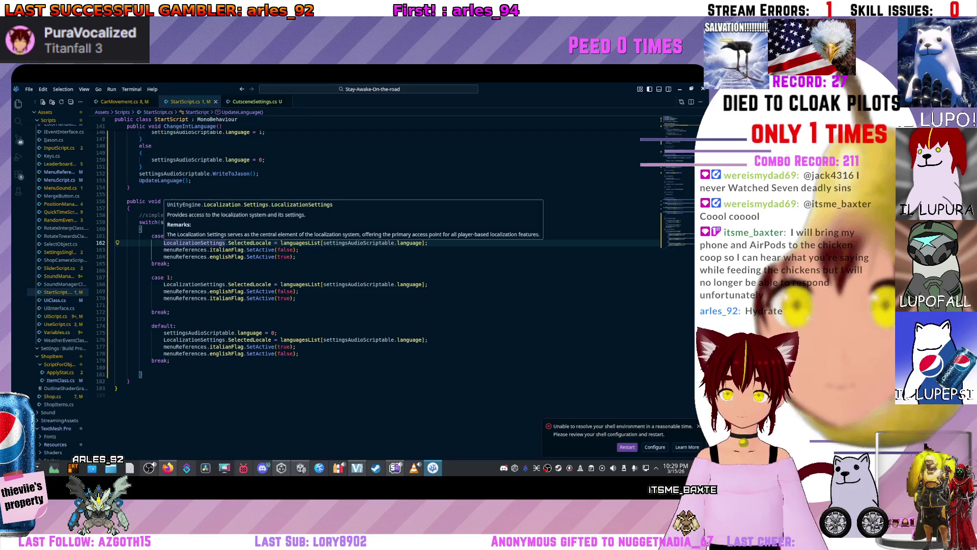
{"action": "scroll", "coordinate": [194, 243], "scroll_direction": "up", "scroll_amount": 1}
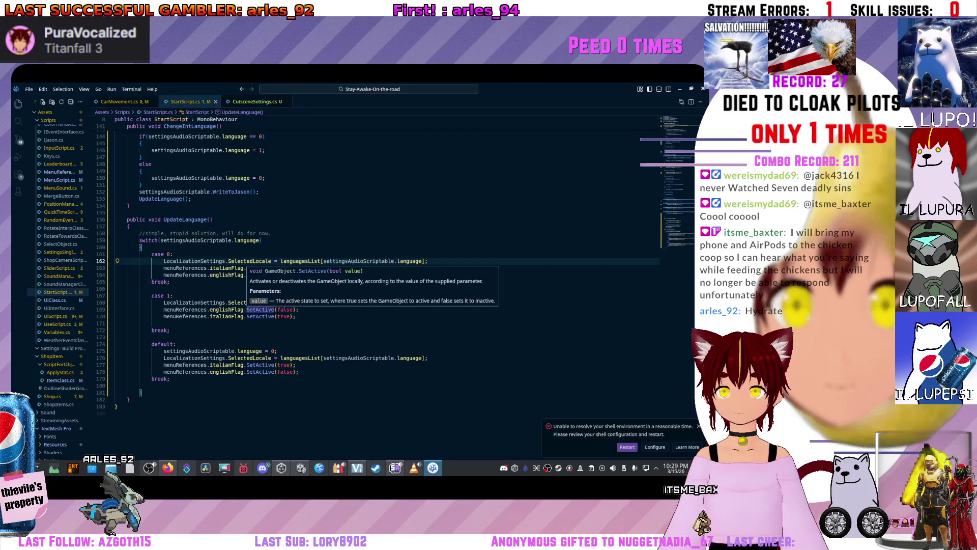
{"action": "left_click", "coordinate": [160, 281]}
{"action": "left_click", "coordinate": [295, 275]}
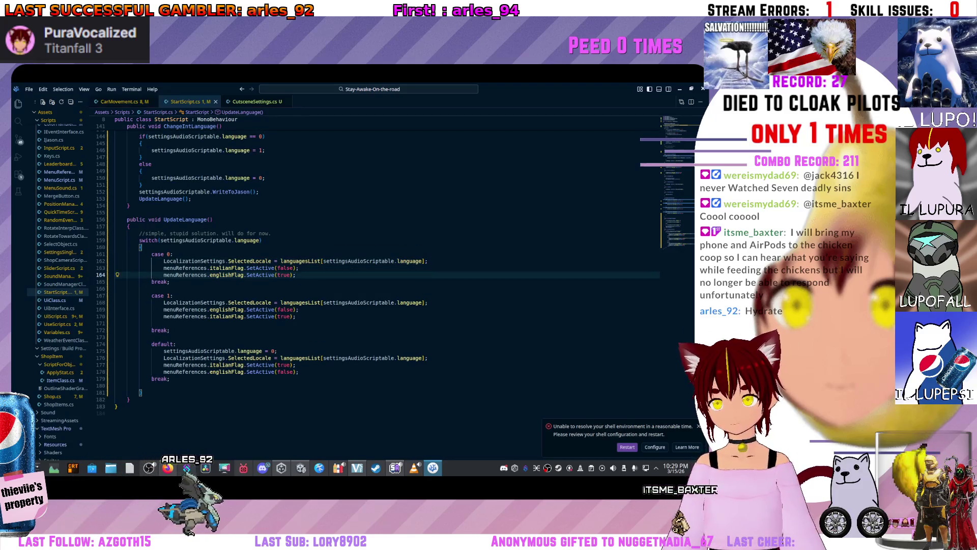
{"action": "scroll", "coordinate": [296, 275], "scroll_direction": "up", "scroll_amount": 1}
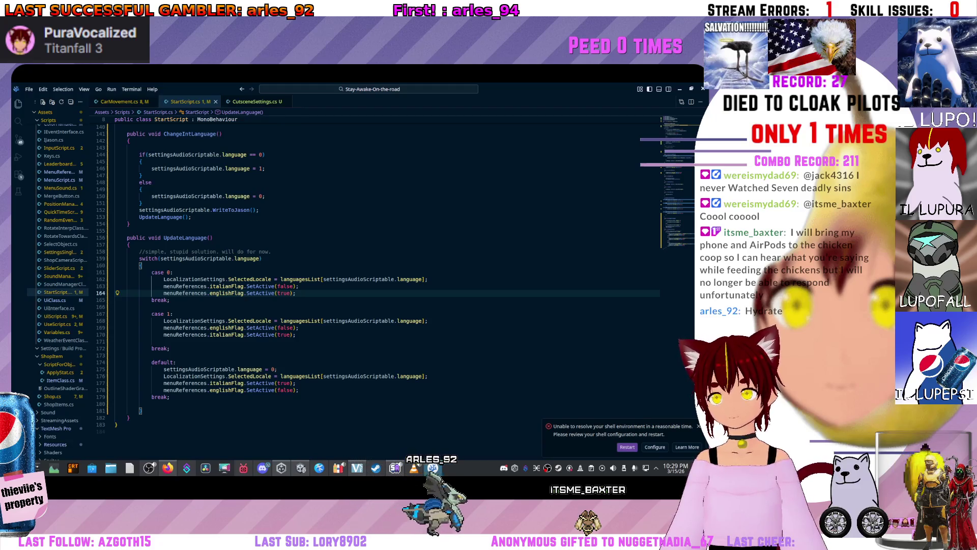
{"action": "left_click", "coordinate": [259, 279]}
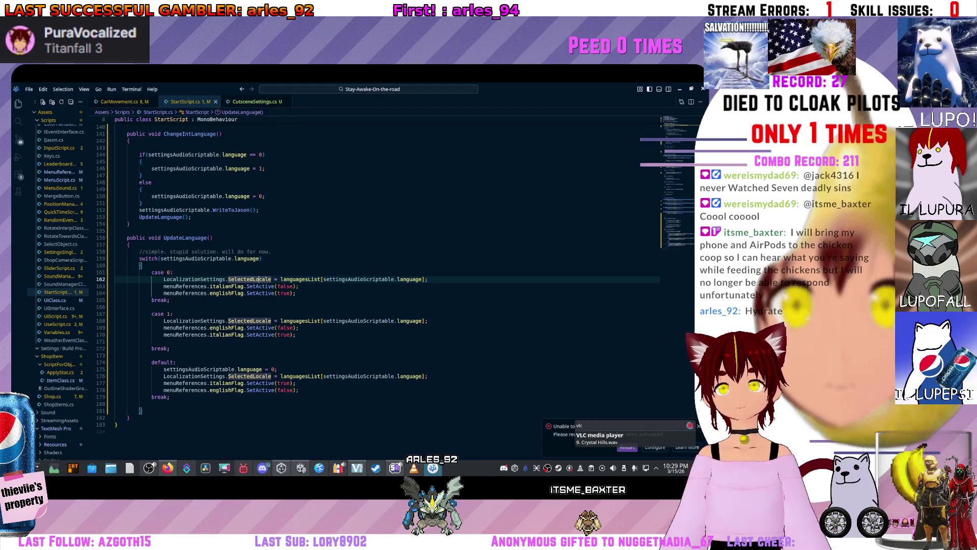
{"action": "key", "text": "Home"}
{"action": "key", "text": "shift+End"}
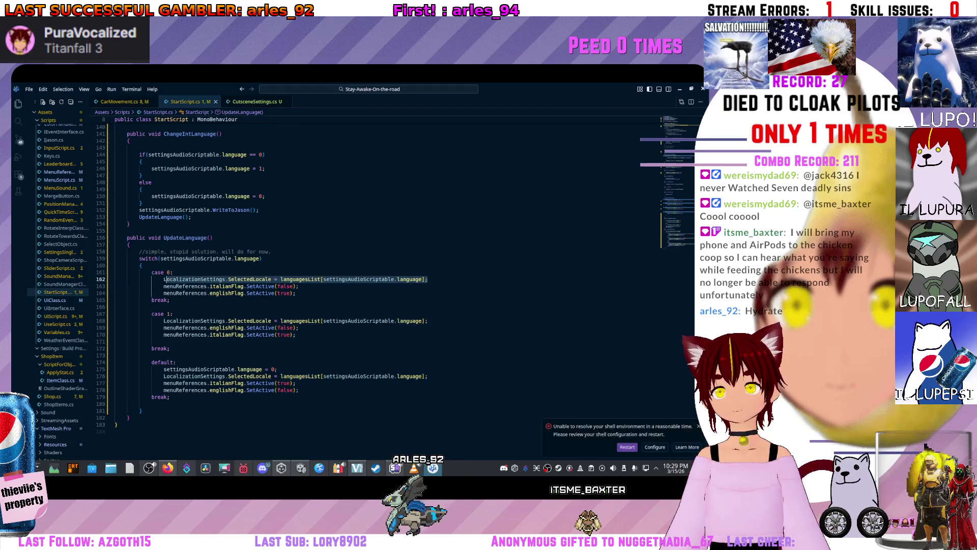
{"action": "key", "text": "ctrl+shift+l"}
{"action": "left_click", "coordinate": [250, 286]}
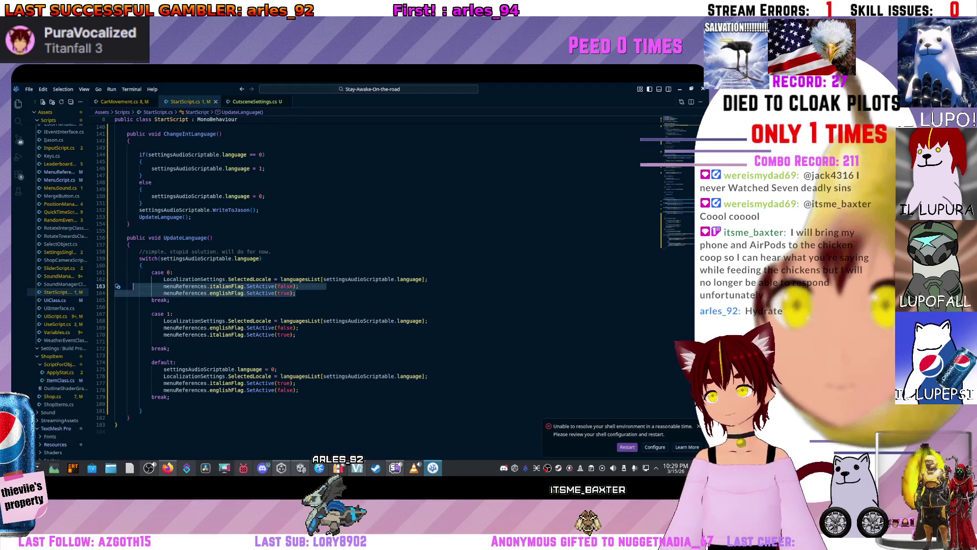
{"action": "left_click", "coordinate": [300, 293]}
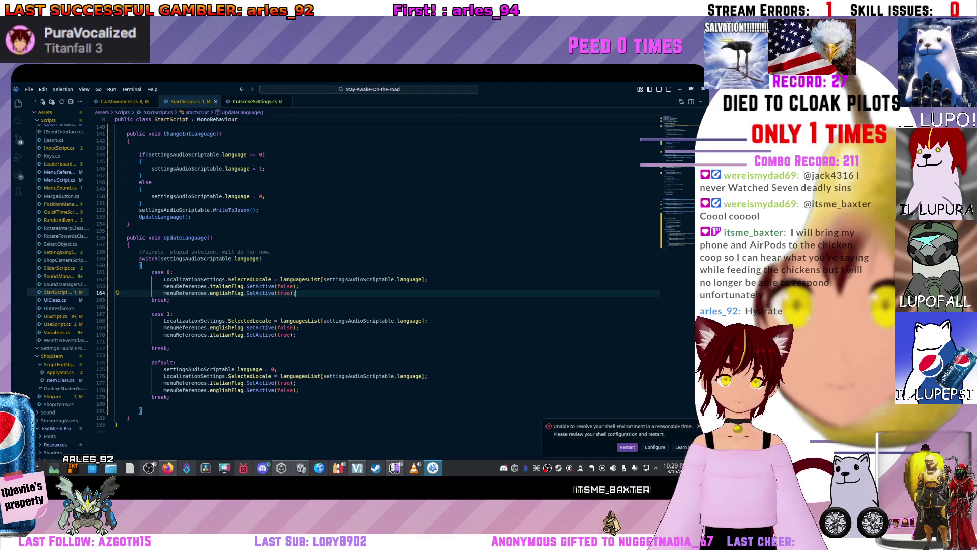
{"action": "left_click", "coordinate": [429, 279]}
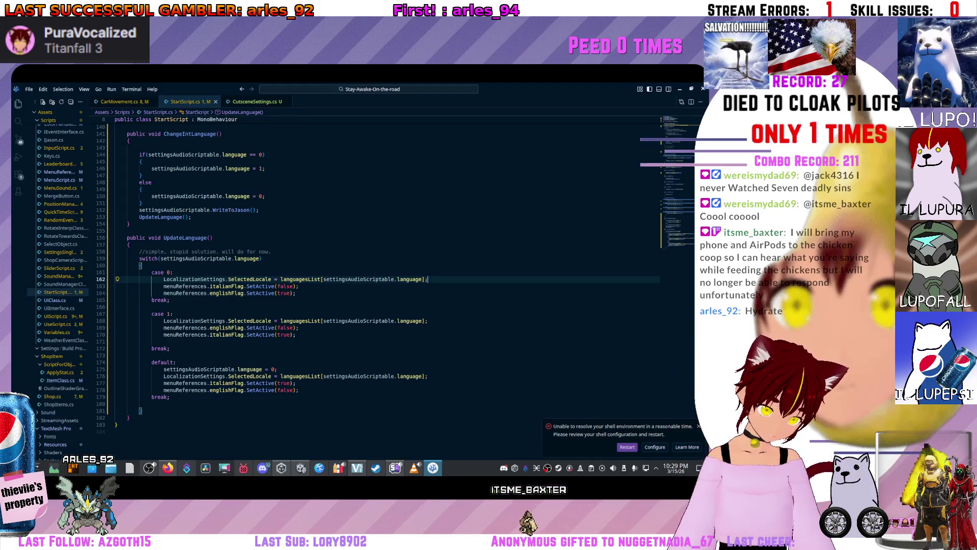
{"action": "key", "text": "Return"}
{"action": "type", "text": "if"}
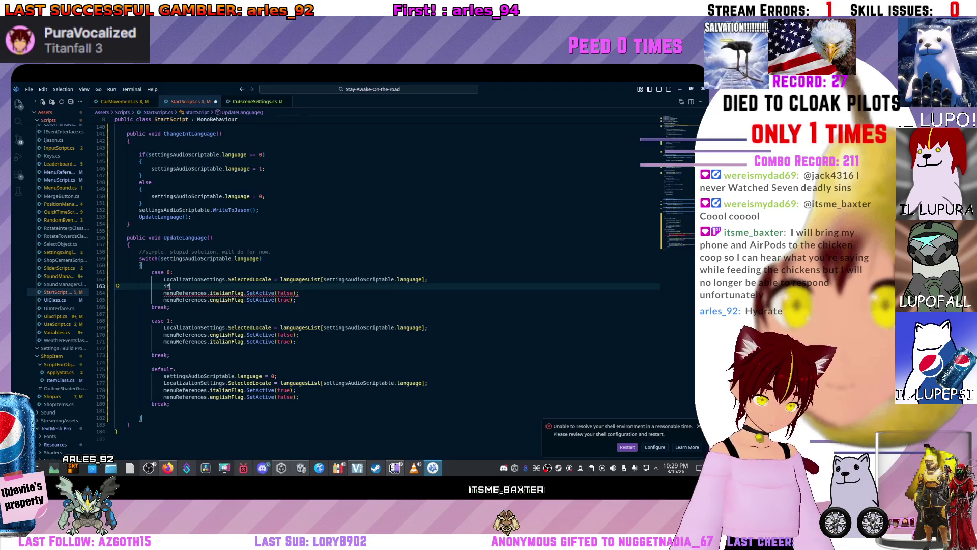
Type the condition if(menuReferences.italianFlag != null) on the new line in case 0
{"action": "type", "text": "(men"}
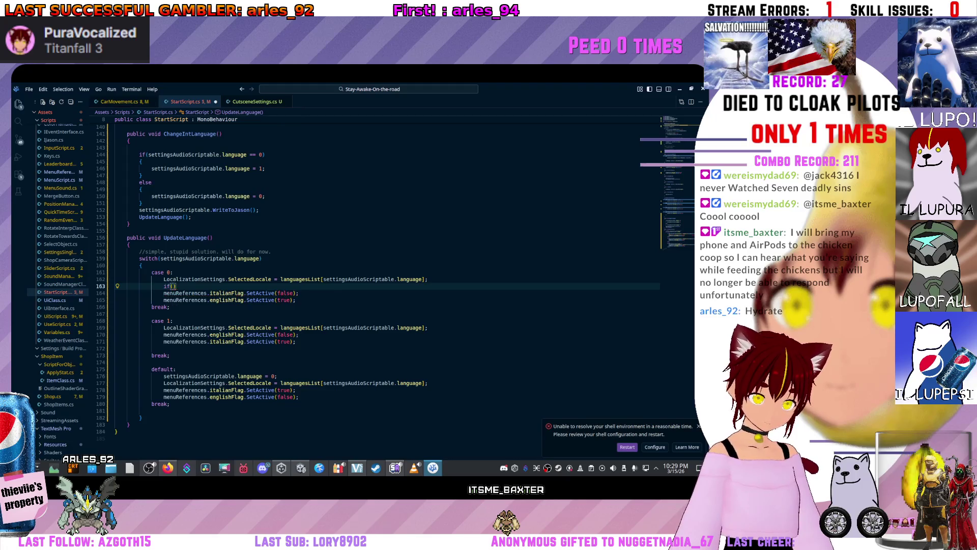
{"action": "type", "text": "u"}
{"action": "key", "text": "Tab"}
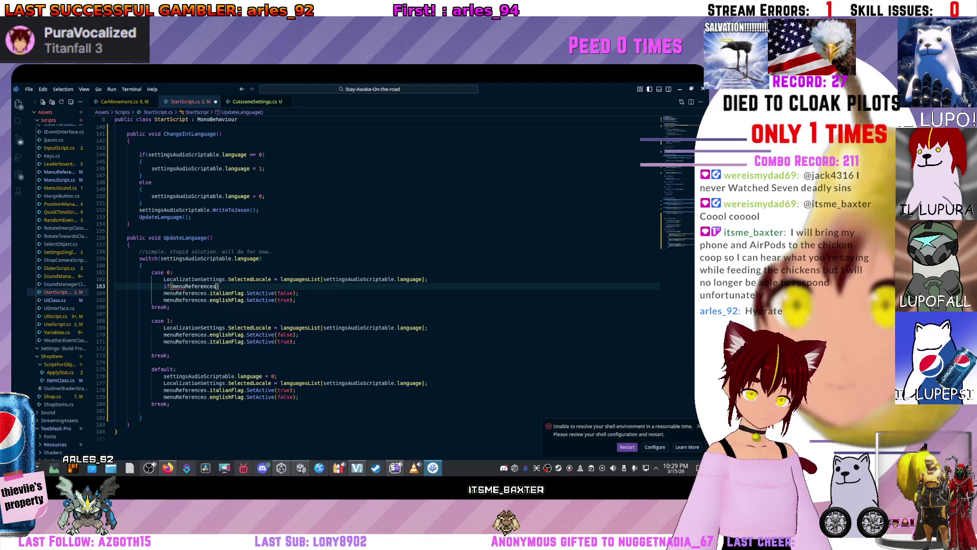
{"action": "key", "text": "BackSpace"}
{"action": "key", "text": "BackSpace"}
{"action": "type", "text": ".ital"}
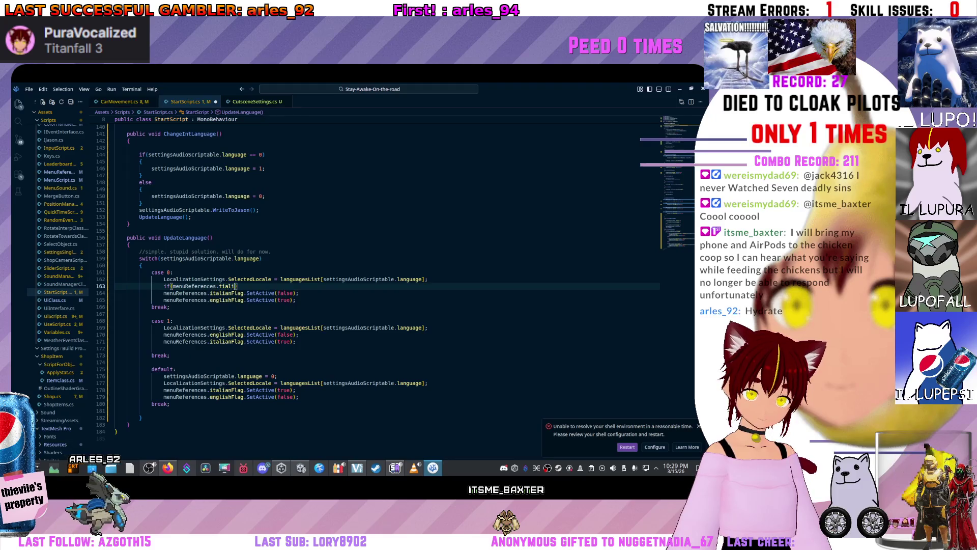
{"action": "type", "text": "itl"}
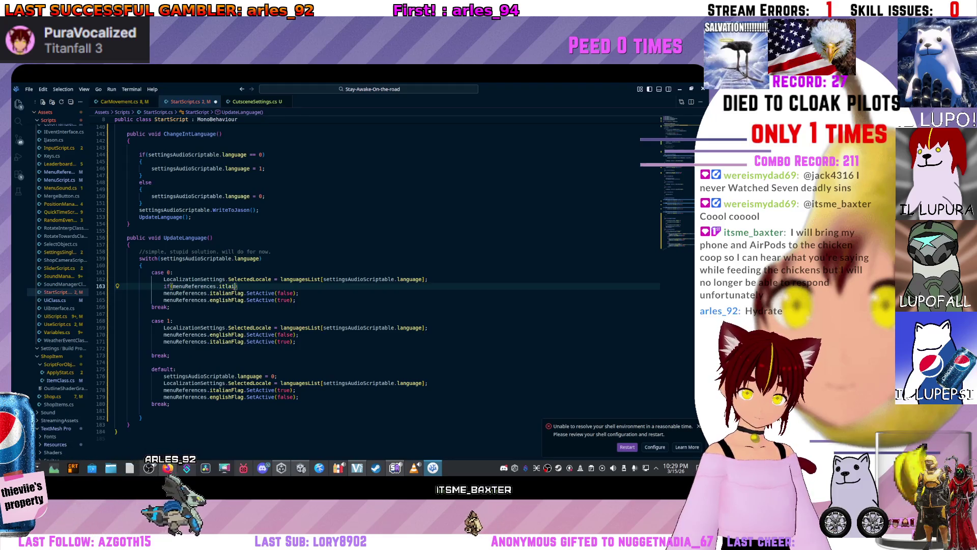
{"action": "key", "text": "BackSpace"}
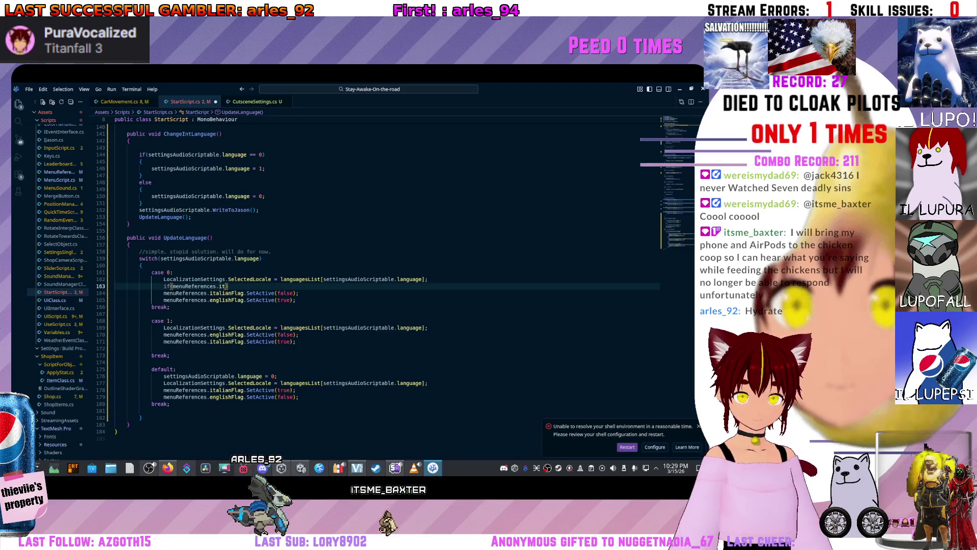
{"action": "double_click", "coordinate": [227, 293]}
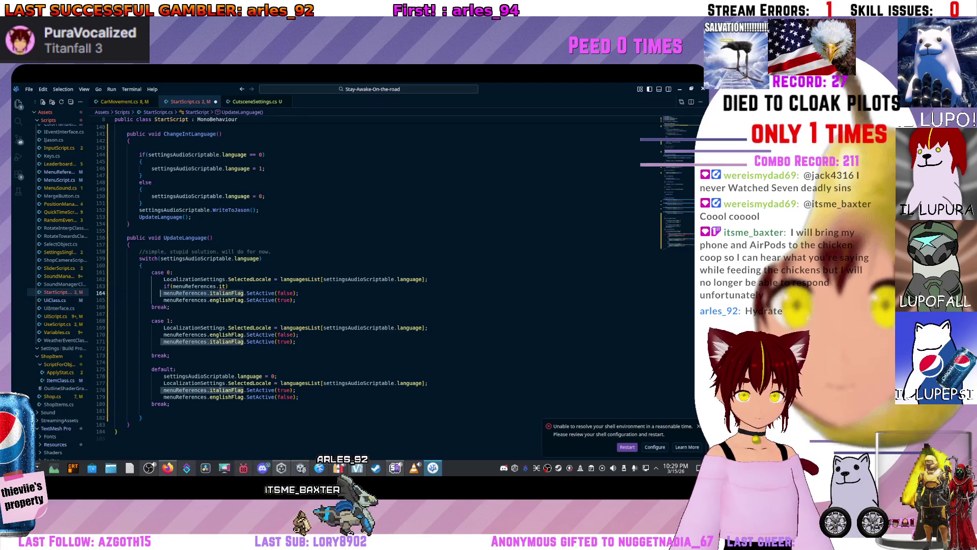
{"action": "left_click", "coordinate": [164, 293]}
{"action": "key", "text": "ctrl+shift+Right"}
{"action": "key", "text": "ctrl+shift+Right"}
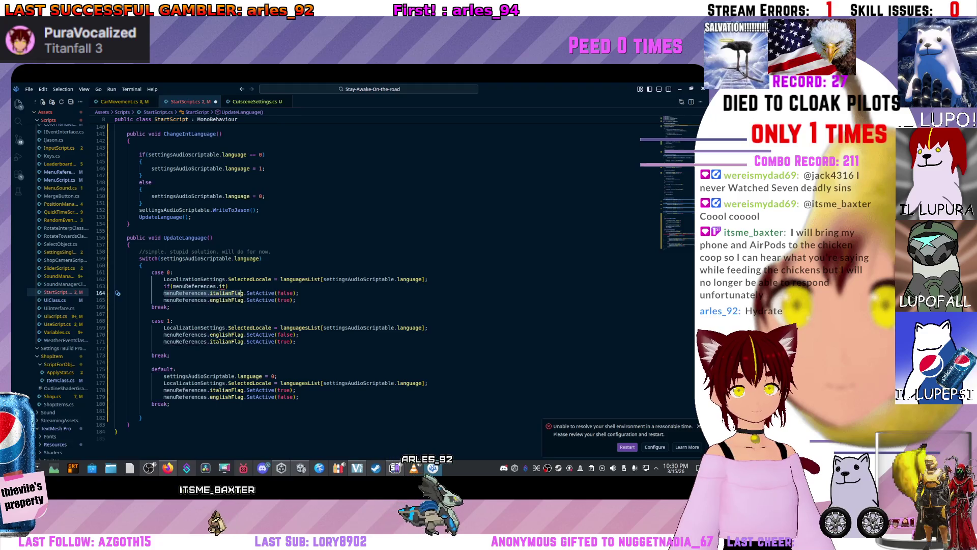
{"action": "left_click", "coordinate": [173, 286]}
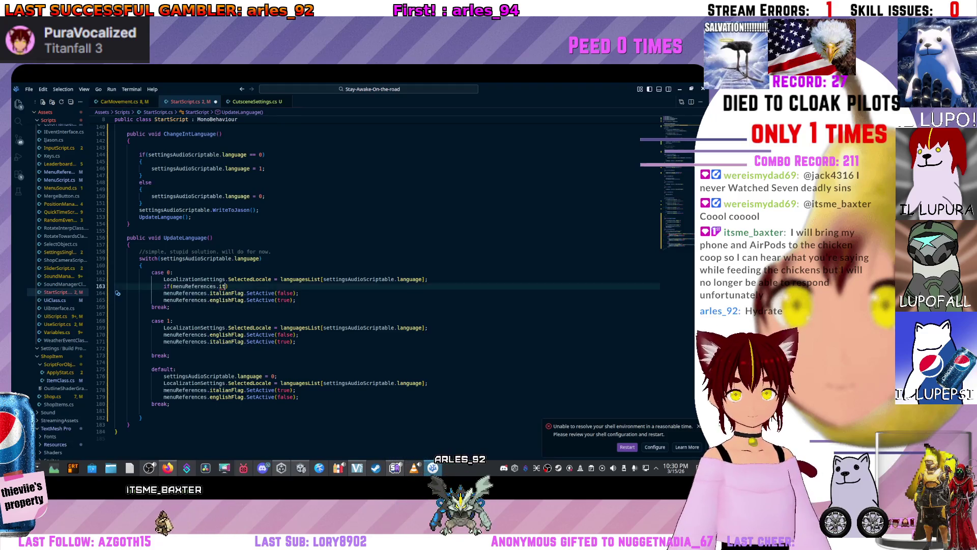
{"action": "type", "text": "alianFlag."}
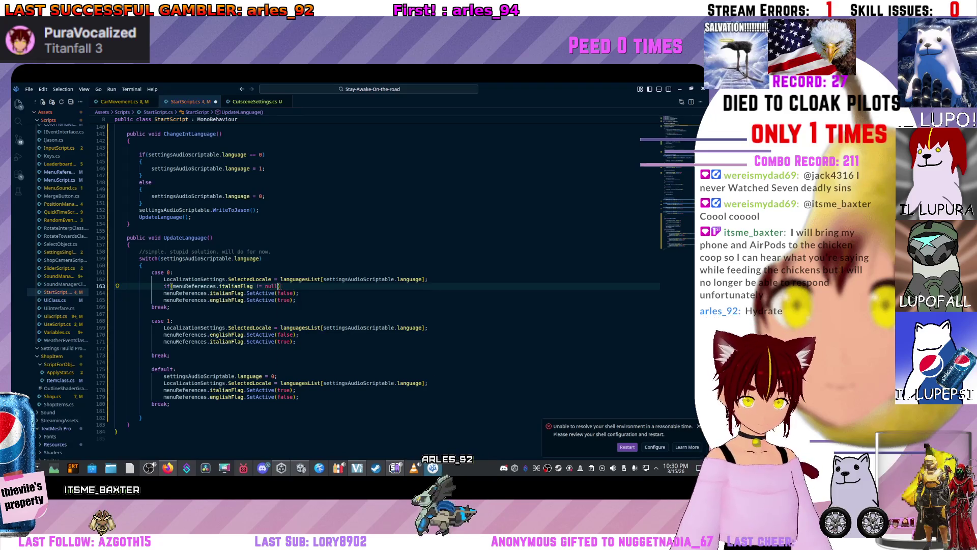
Add braces and move italianFlag.SetActive(false) inside the new null-check block
{"action": "key", "text": "Return"}
{"action": "type", "text": "{"}
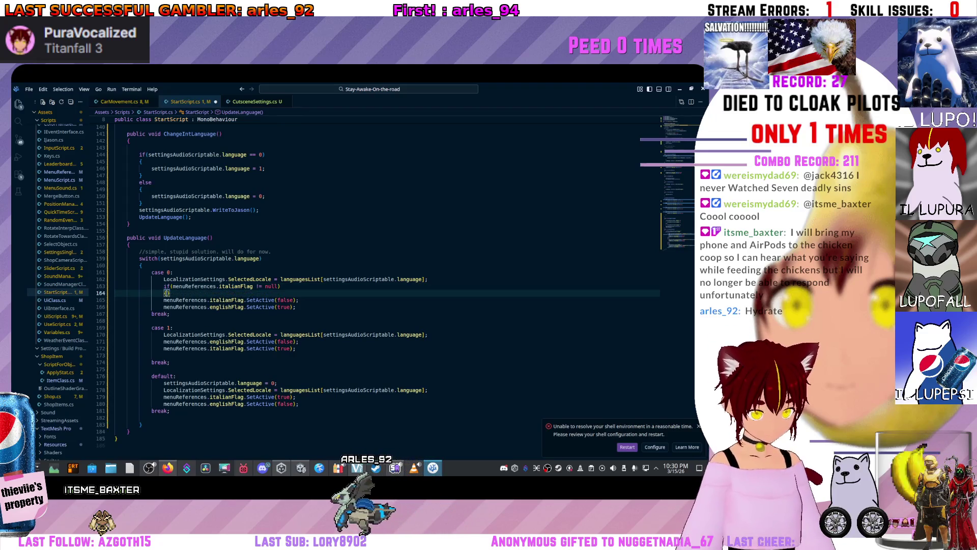
{"action": "key", "text": "Return"}
{"action": "left_click", "coordinate": [314, 314]}
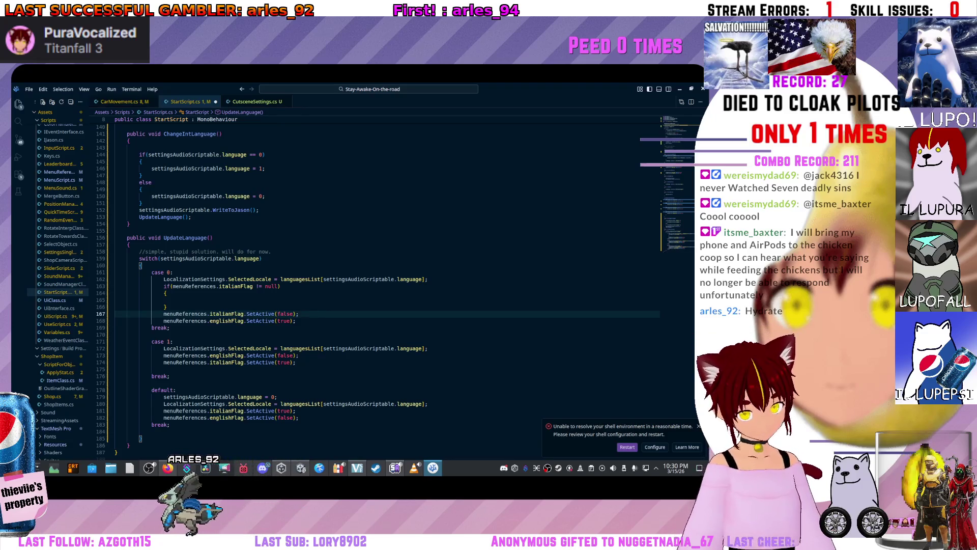
{"action": "key", "text": "alt+Up"}
{"action": "key", "text": "alt+Up"}
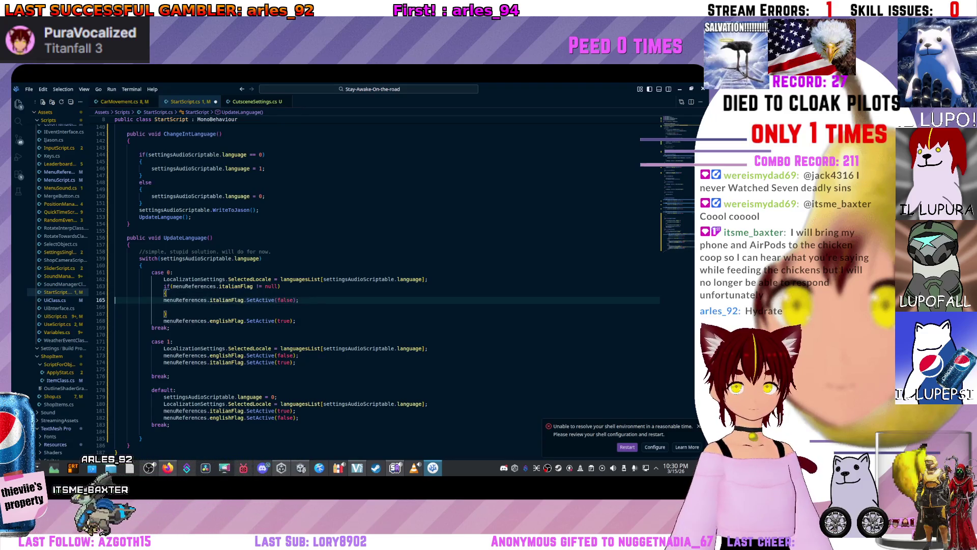
{"action": "key", "text": "Tab"}
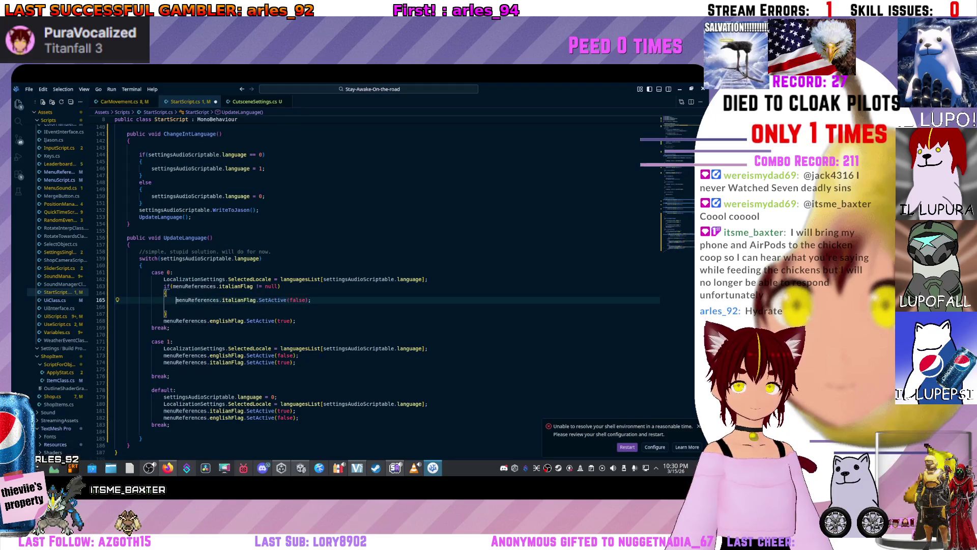
{"action": "left_click", "coordinate": [336, 299]}
{"action": "key", "text": "Delete"}
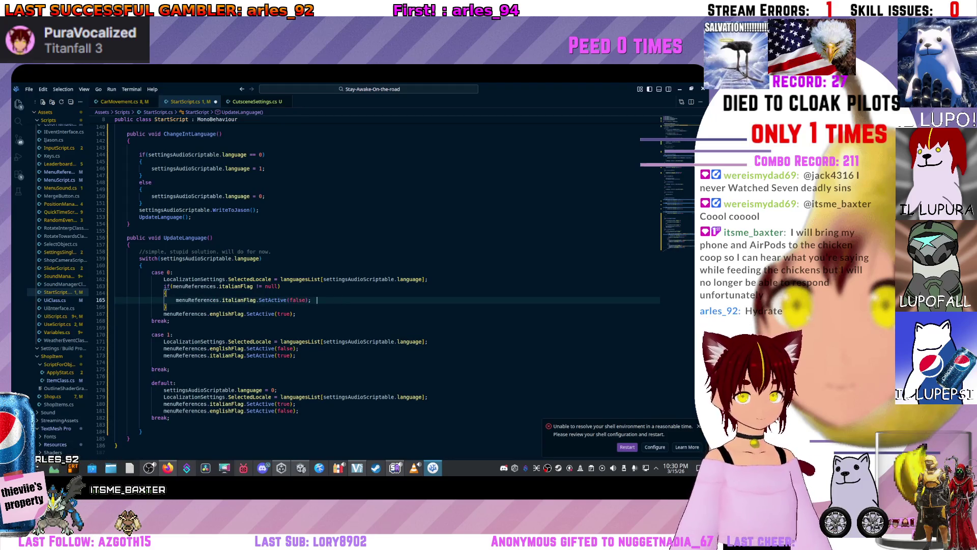
{"action": "left_click", "coordinate": [167, 307]}
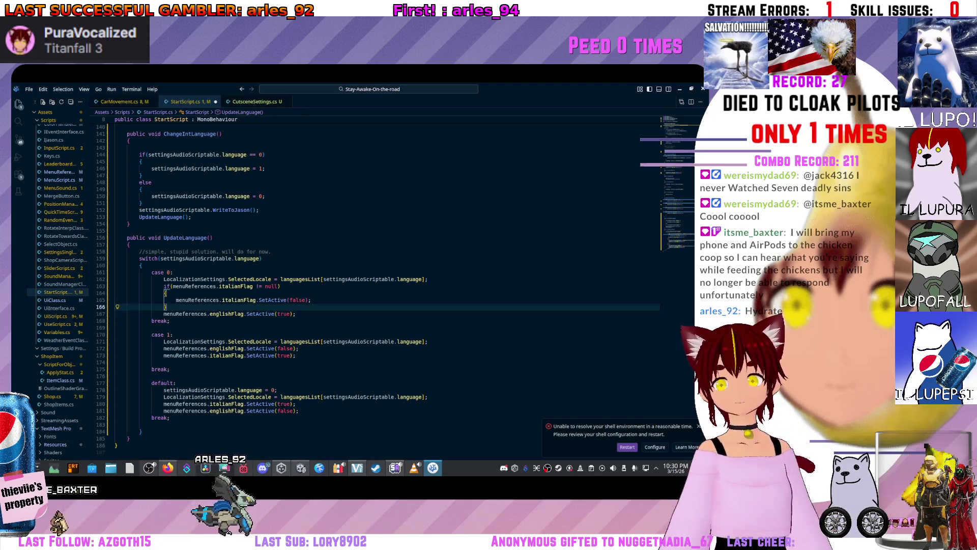
Wrap case 0's englishFlag.SetActive(true) in an if (menuReferences.englishFlag != null) block
{"action": "key", "text": "Return"}
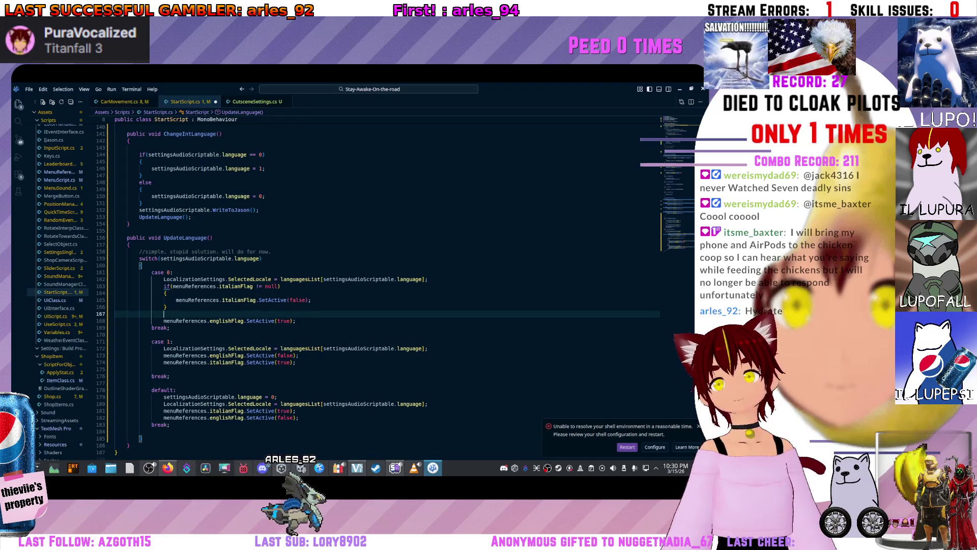
{"action": "type", "text": "if(menuReferences.italianFlag != null)"}
{"action": "type", "text": "{"}
{"action": "key", "text": "Return"}
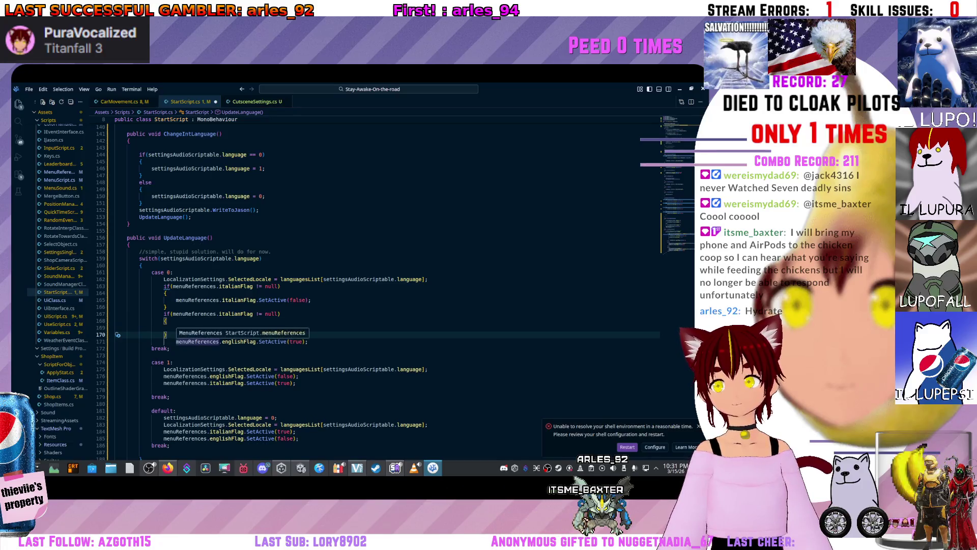
{"action": "left_click", "coordinate": [176, 342]}
{"action": "key", "text": "alt+Up"}
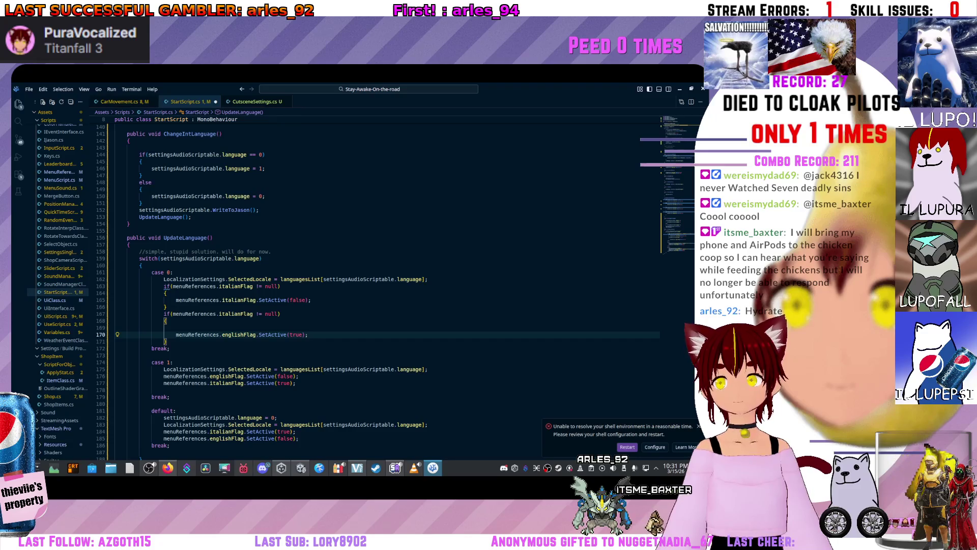
{"action": "key", "text": "ctrl+shift+Right"}
{"action": "key", "text": "ctrl+shift+Right"}
{"action": "key", "text": "ctrl+c"}
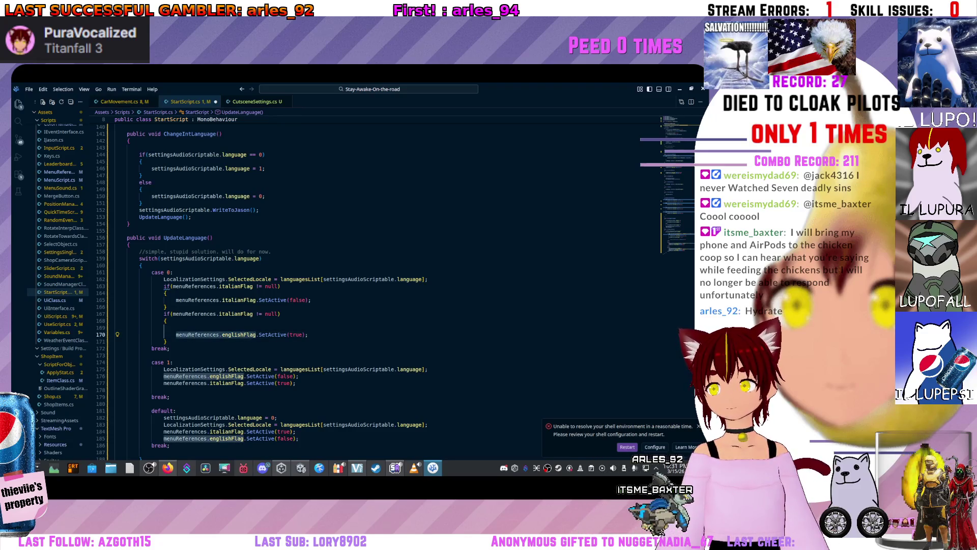
{"action": "left_click", "coordinate": [164, 314]}
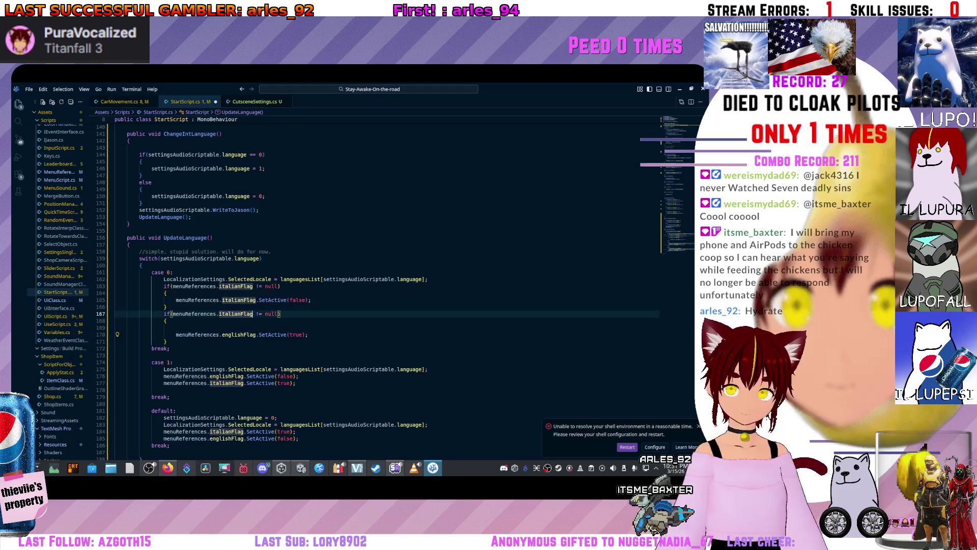
{"action": "key", "text": "ctrl+v"}
{"action": "key", "text": "Down"}
{"action": "key", "text": "Down"}
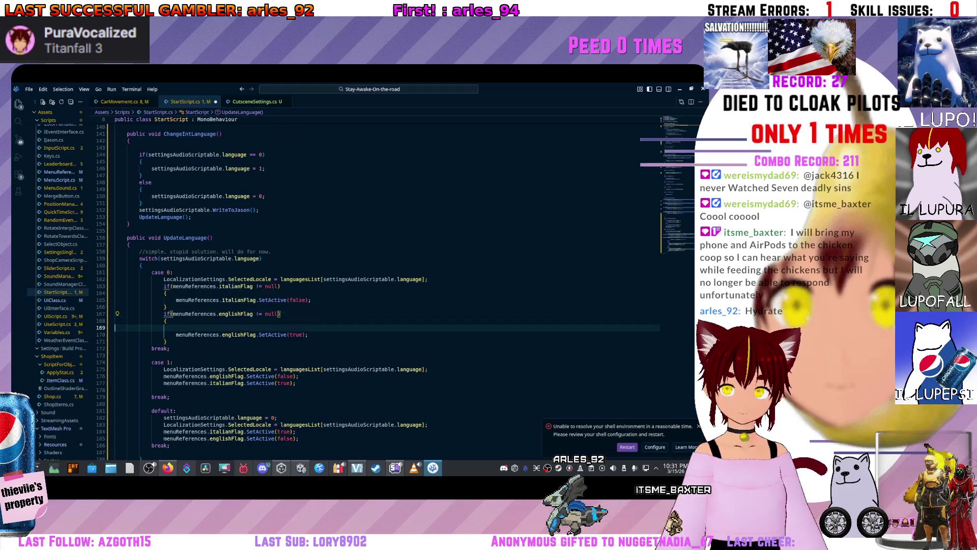
{"action": "key", "text": "alt+Up"}
{"action": "key", "text": "alt+Up"}
{"action": "left_click", "coordinate": [195, 335]}
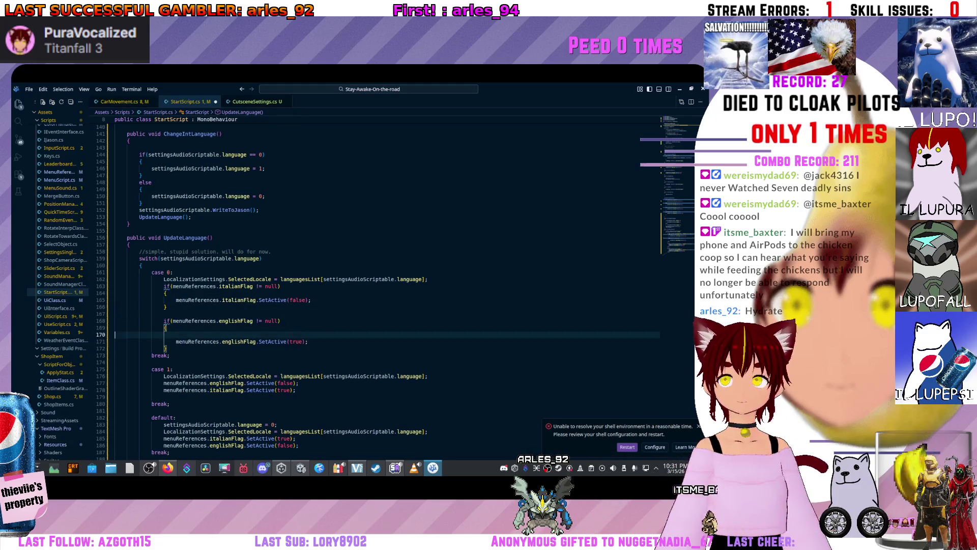
{"action": "key", "text": "Down"}
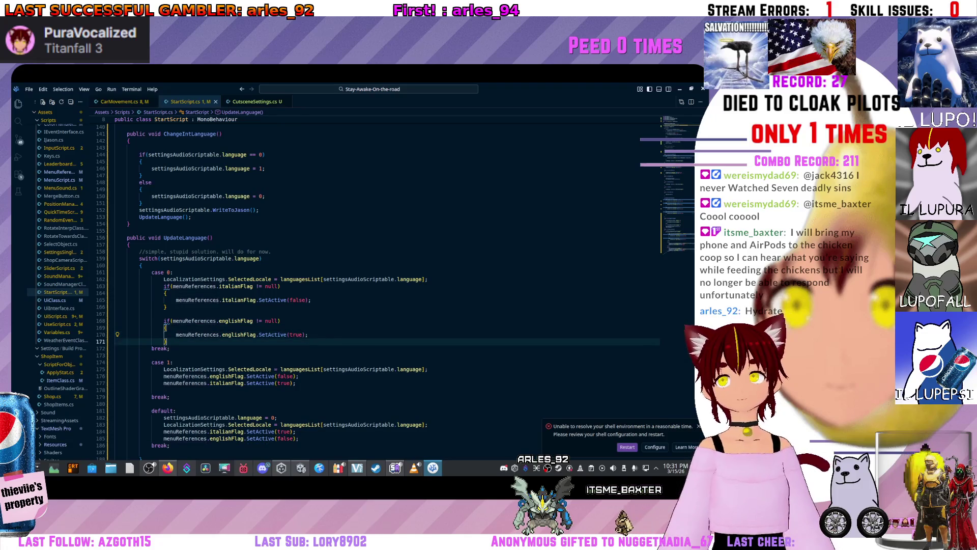
{"action": "key", "text": "Return"}
Copy the italianFlag null-check block and paste it over case 1's italianFlag.SetActive(true) line
{"action": "left_click", "coordinate": [458, 279]}
{"action": "key", "text": "Return"}
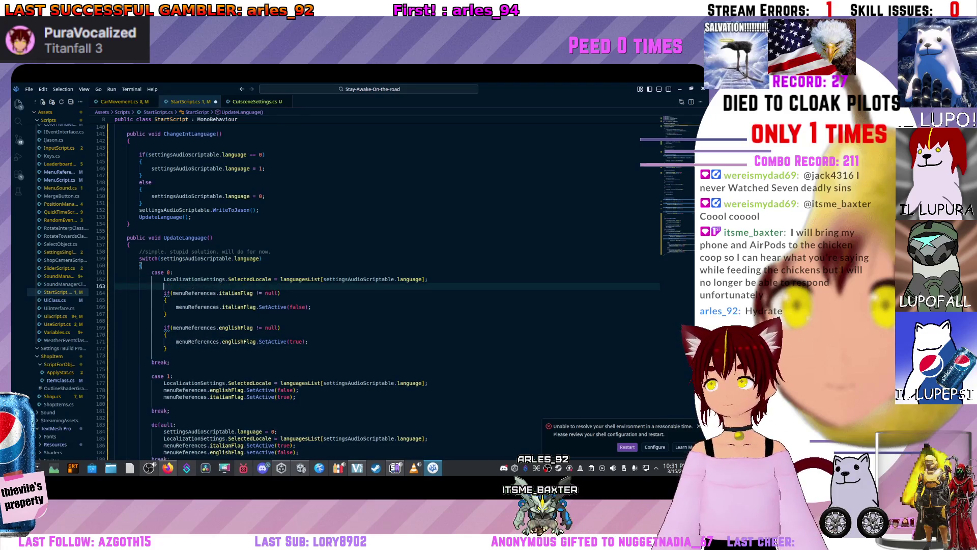
{"action": "scroll", "coordinate": [387, 280], "scroll_direction": "down", "scroll_amount": 4}
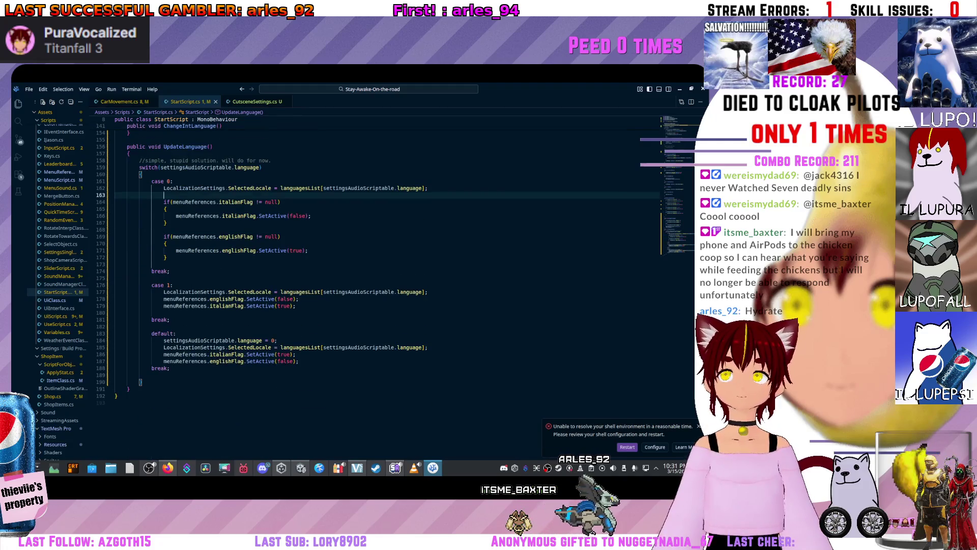
{"action": "scroll", "coordinate": [378, 329], "scroll_direction": "up", "scroll_amount": 2}
{"action": "left_click_drag", "start_coordinate": [167, 259], "coordinate": [145, 252]}
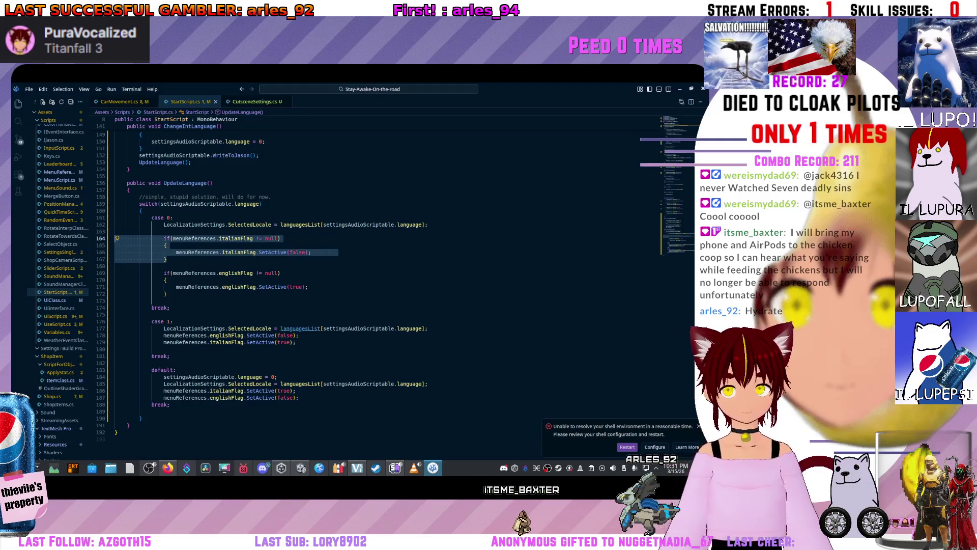
{"action": "key", "text": "ctrl+c"}
{"action": "left_click_drag", "start_coordinate": [163, 342], "coordinate": [296, 342]}
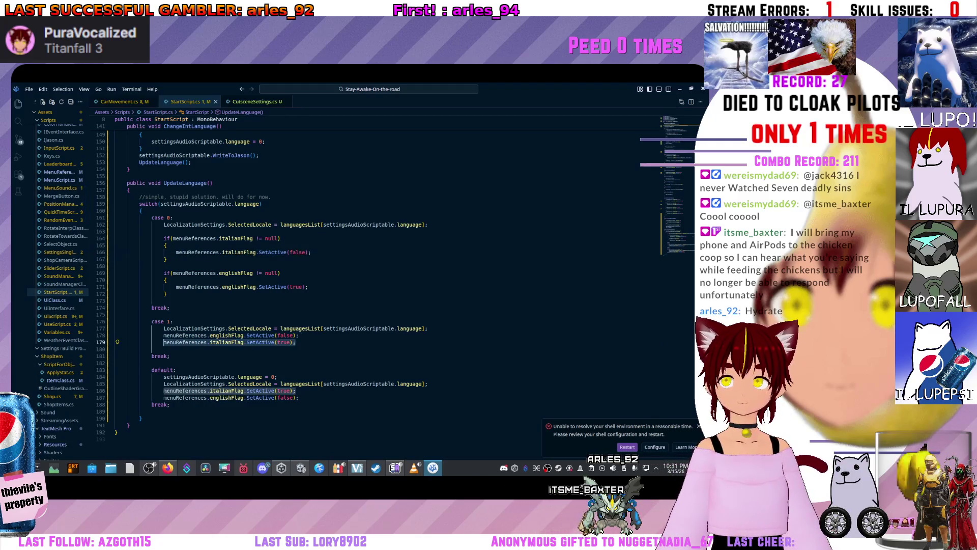
{"action": "key", "text": "ctrl+v"}
{"action": "left_click", "coordinate": [213, 342]}
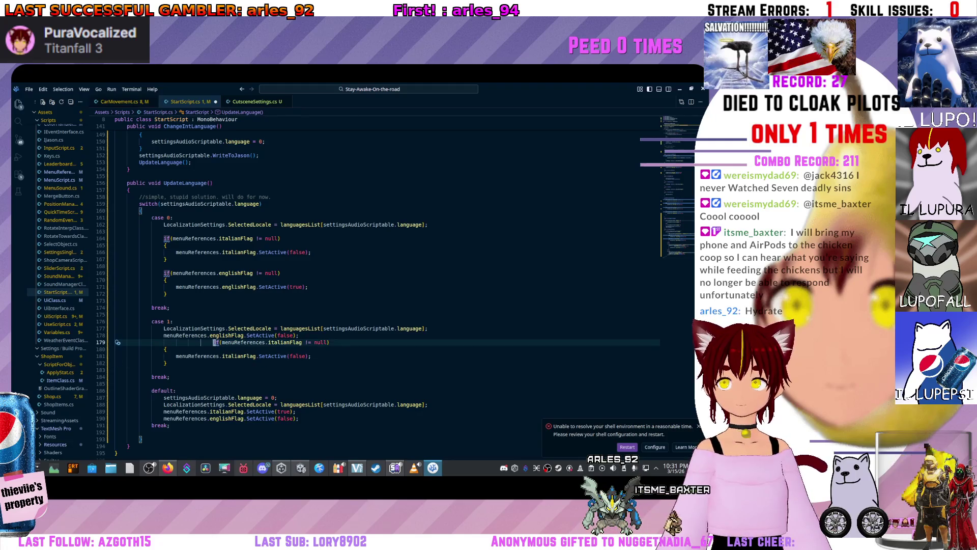
{"action": "key", "text": "Return"}
{"action": "double_click", "coordinate": [297, 363]}
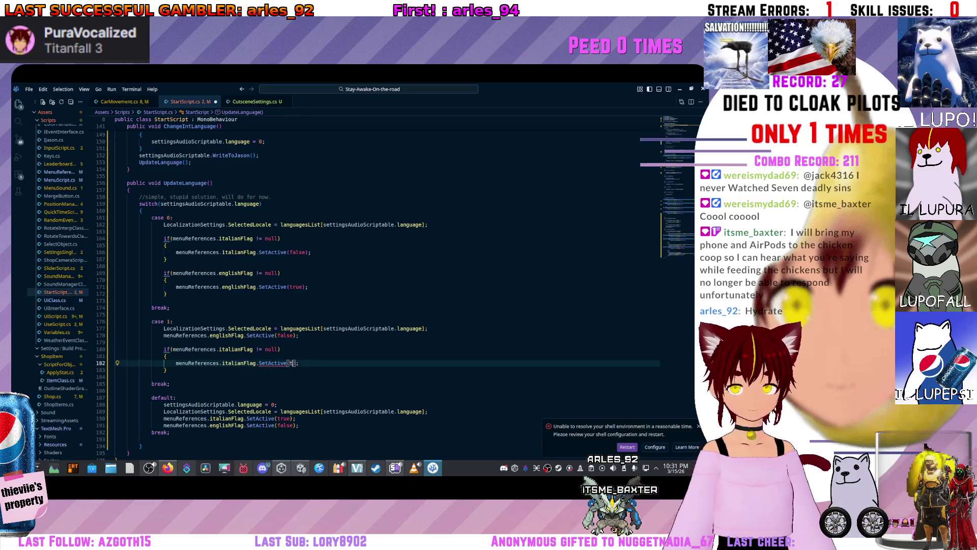
{"action": "type", "text": "tru"}
{"action": "type", "text": "true"}
{"action": "left_click", "coordinate": [166, 355]}
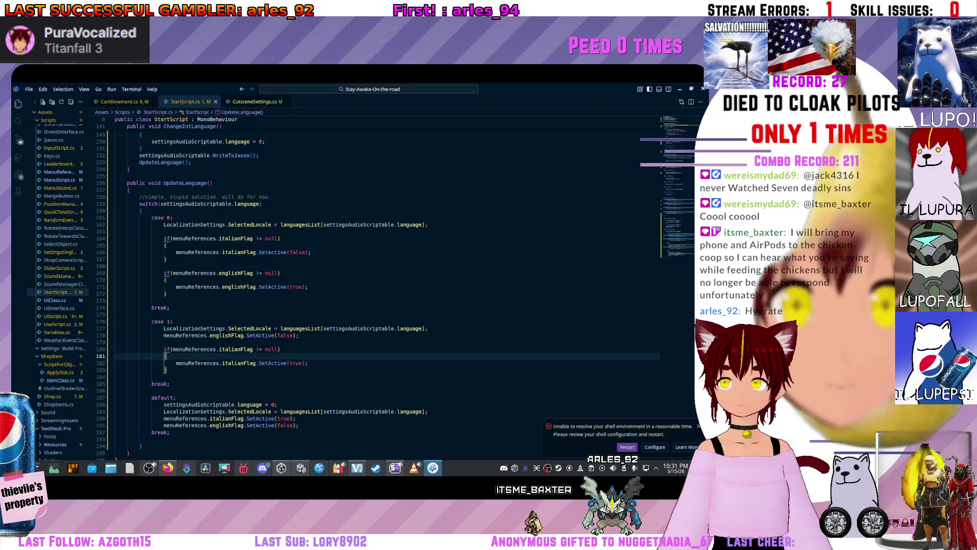
{"action": "left_click_drag", "start_coordinate": [168, 370], "coordinate": [115, 356]}
Replace case 1's englishFlag SetActive line with the englishFlag null-check, setting its argument to false
{"action": "left_click_drag", "start_coordinate": [168, 293], "coordinate": [164, 273]}
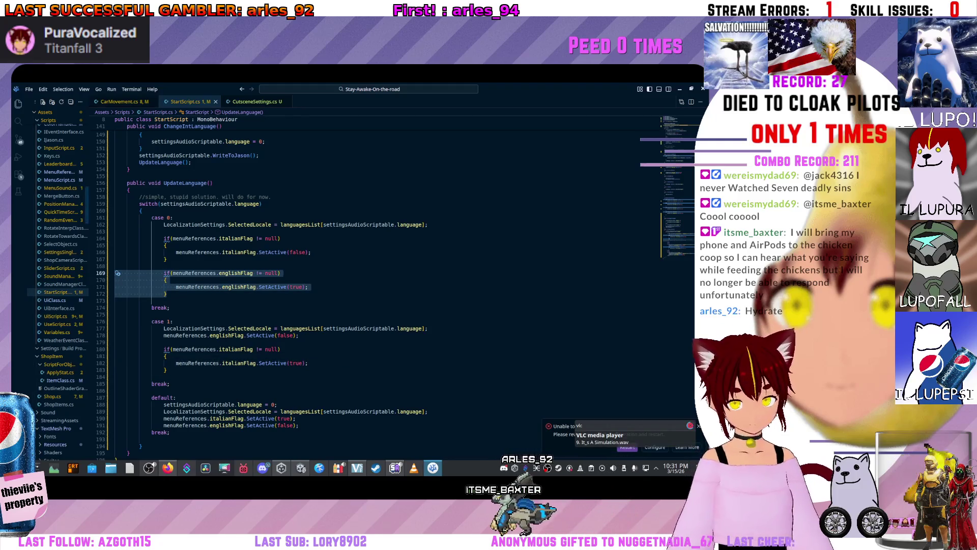
{"action": "left_click_drag", "start_coordinate": [299, 336], "coordinate": [163, 336]}
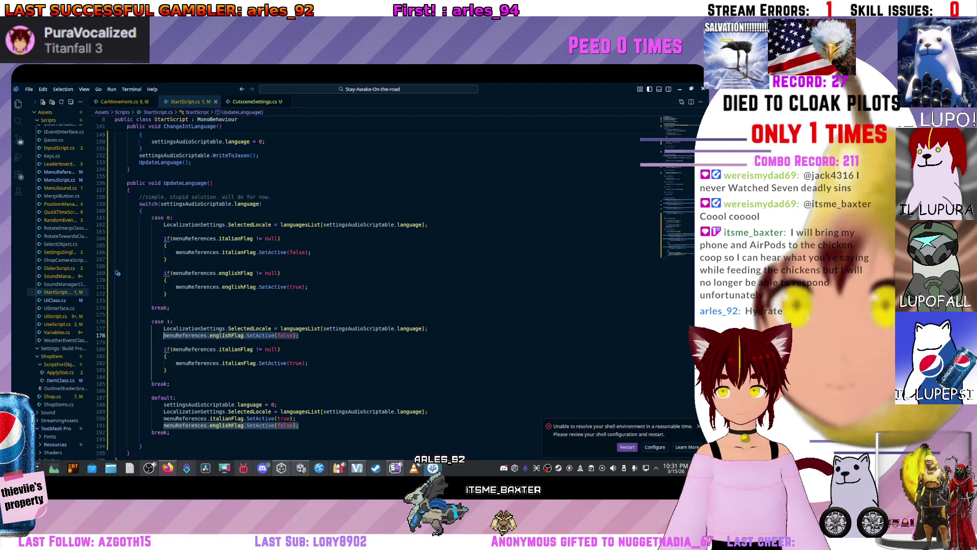
{"action": "key", "text": "ctrl+v"}
{"action": "key", "text": "BackSpace"}
{"action": "key", "text": "BackSpace"}
{"action": "key", "text": "BackSpace"}
{"action": "double_click", "coordinate": [295, 349]}
{"action": "type", "text": "fa"}
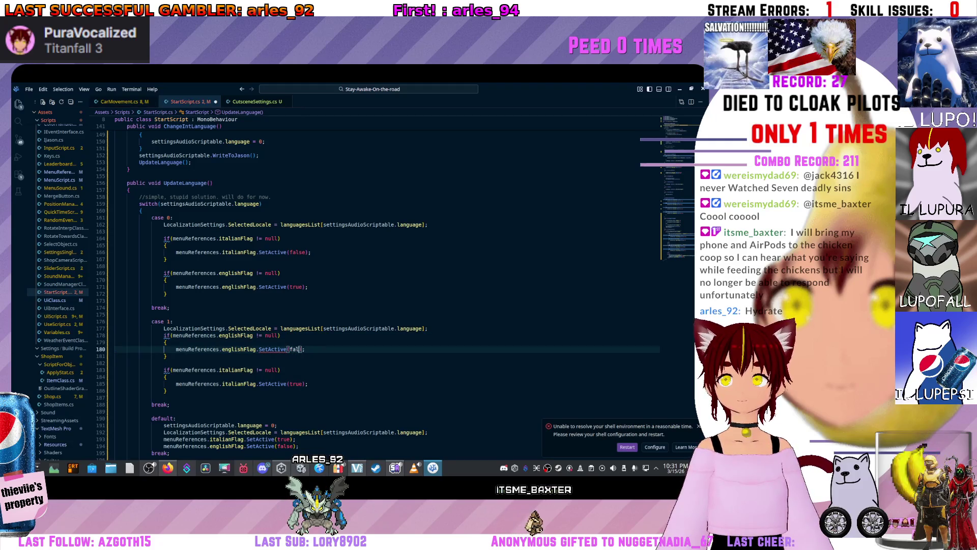
{"action": "key", "text": "Tab"}
{"action": "key", "text": "Up"}
{"action": "key", "text": "Up"}
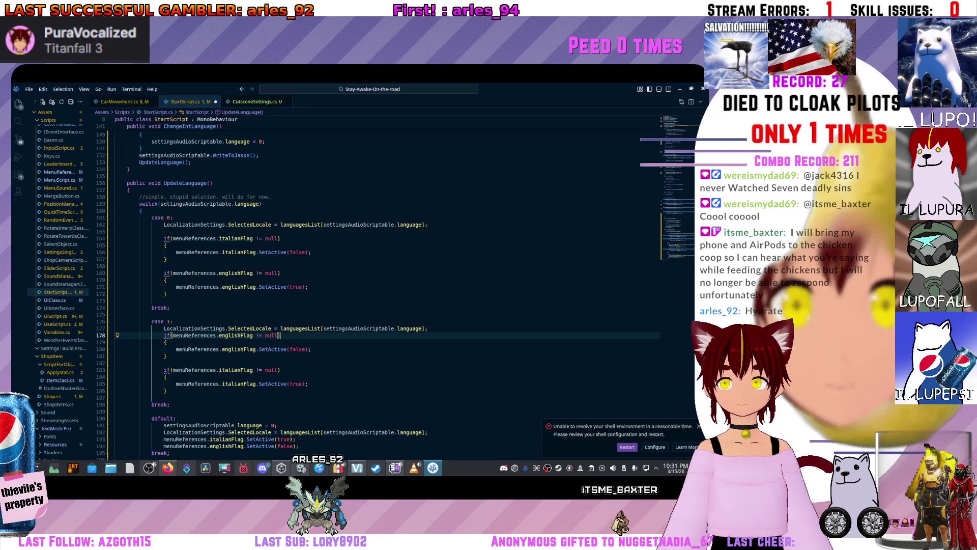
{"action": "scroll", "coordinate": [336, 285], "scroll_direction": "down", "scroll_amount": 3}
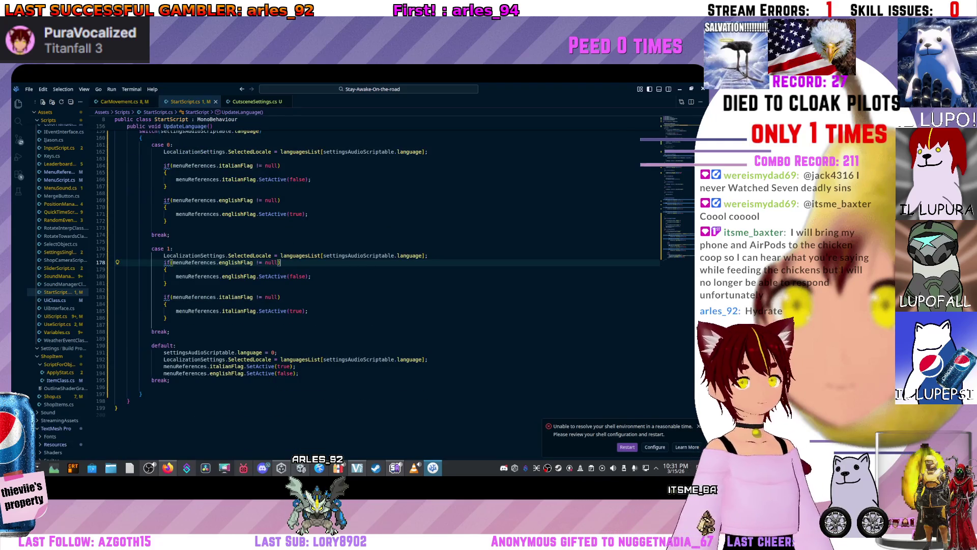
{"action": "left_click_drag", "start_coordinate": [168, 284], "coordinate": [117, 262]}
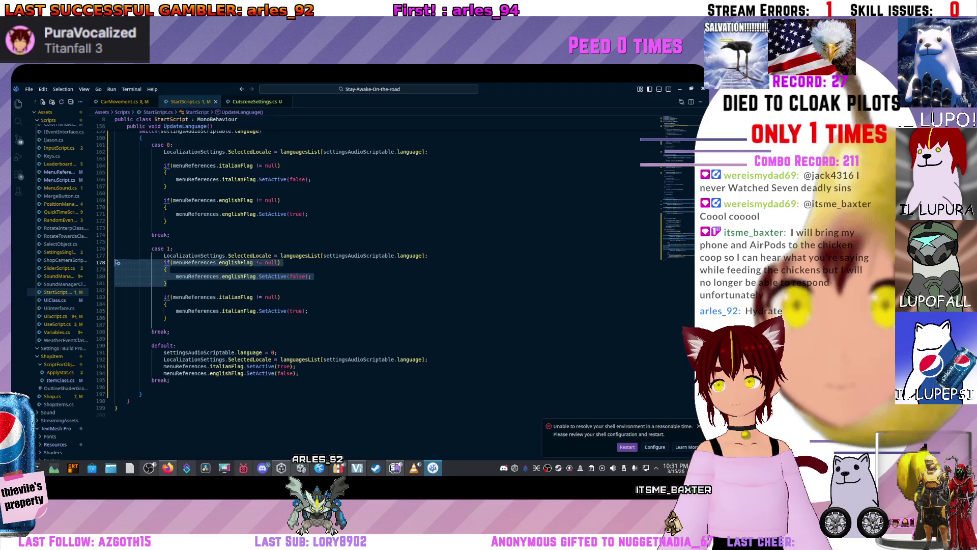
Replace the default case's englishFlag SetActive call with the null-checked englishFlag block
{"action": "mouse_move", "coordinate": [167, 263]}
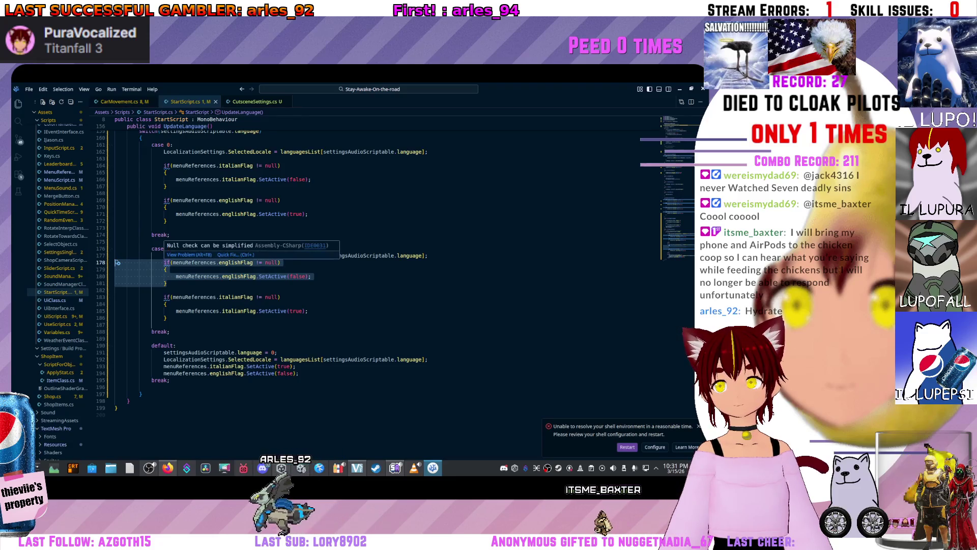
{"action": "left_click", "coordinate": [204, 345]}
{"action": "left_click", "coordinate": [204, 366]}
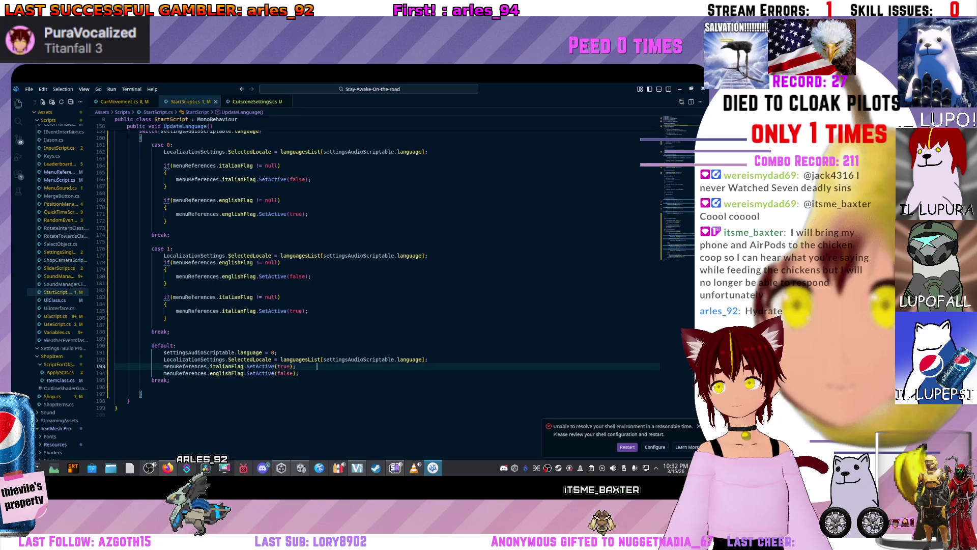
{"action": "left_click", "coordinate": [204, 373]}
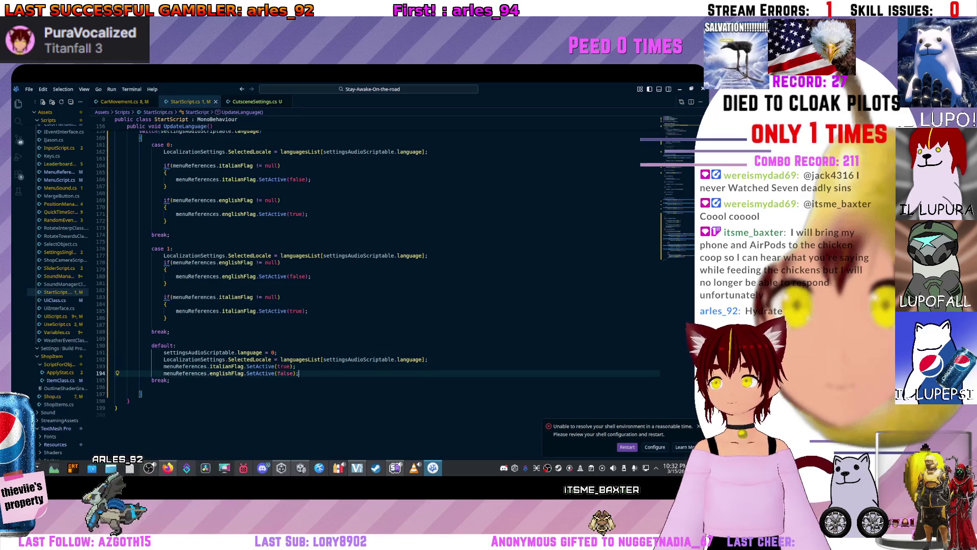
{"action": "left_click_drag", "start_coordinate": [299, 373], "coordinate": [186, 373]}
{"action": "key", "text": "ctrl+v"}
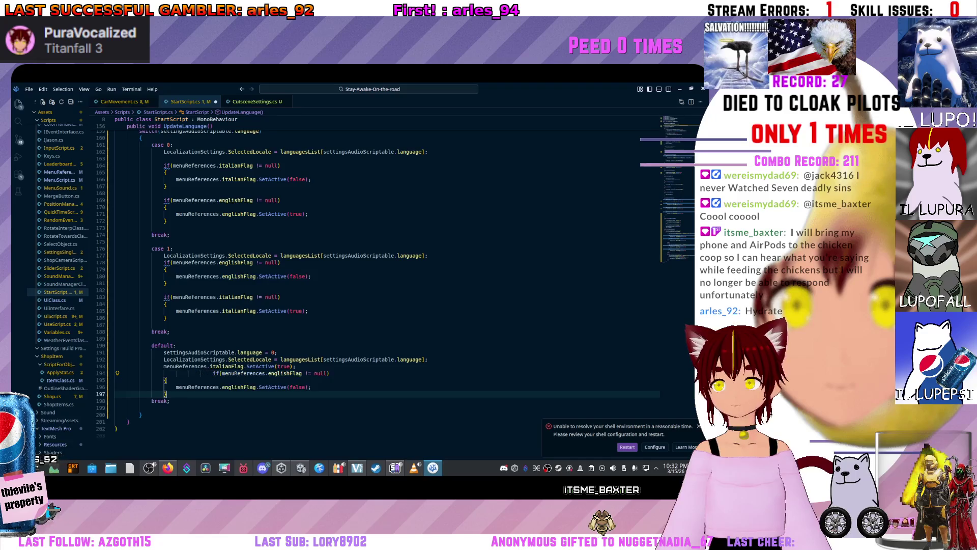
{"action": "left_click", "coordinate": [213, 373]}
{"action": "key", "text": "BackSpace"}
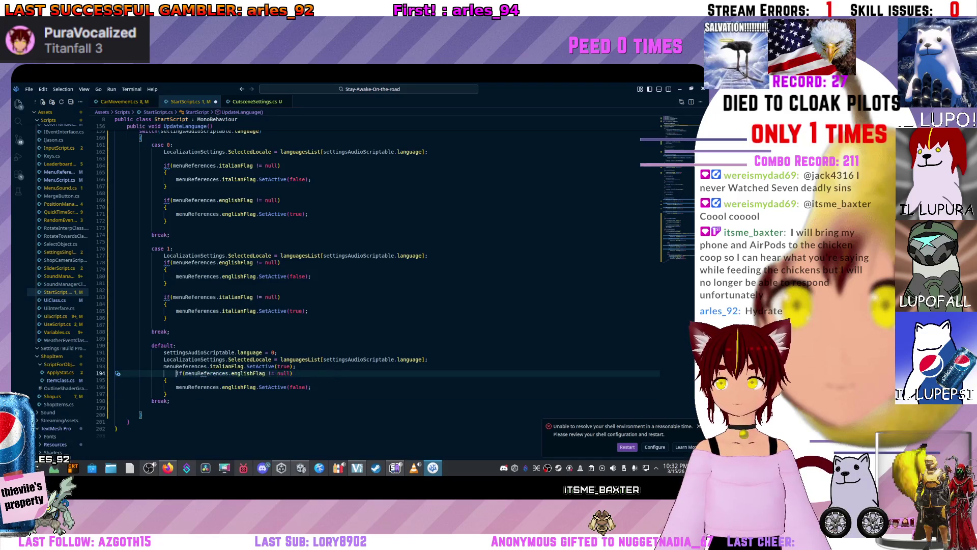
Guard the default case's italianFlag call the same way, save StartScript.cs, and return to Unity
{"action": "left_click", "coordinate": [308, 311]}
{"action": "left_click_drag", "start_coordinate": [167, 318], "coordinate": [114, 297]}
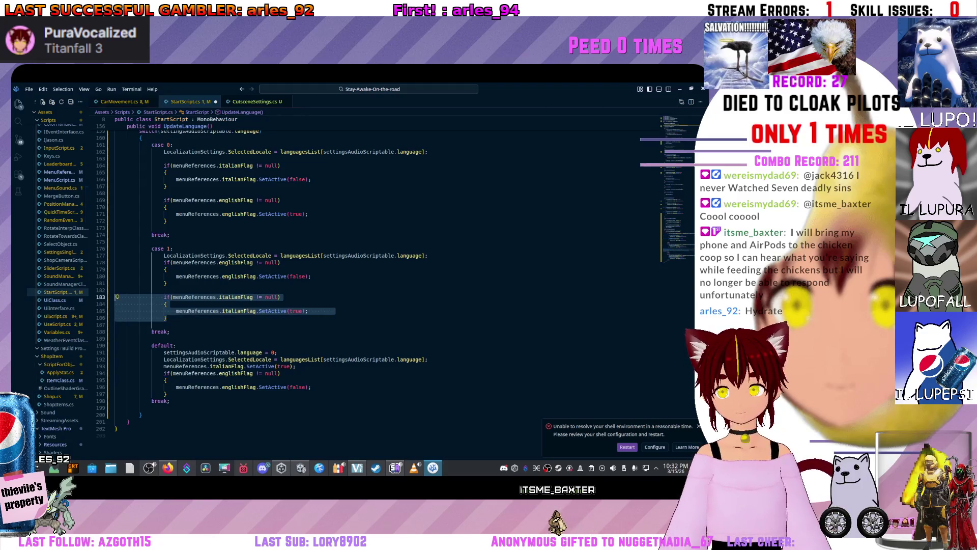
{"action": "left_click_drag", "start_coordinate": [305, 366], "coordinate": [164, 366]}
{"action": "key", "text": "ctrl+v"}
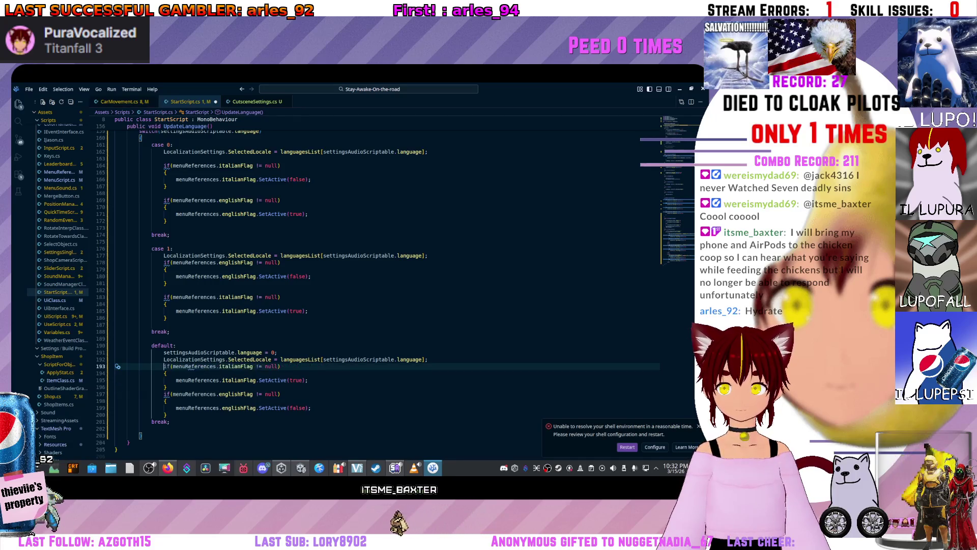
{"action": "key", "text": "Return"}
{"action": "left_click", "coordinate": [167, 387]}
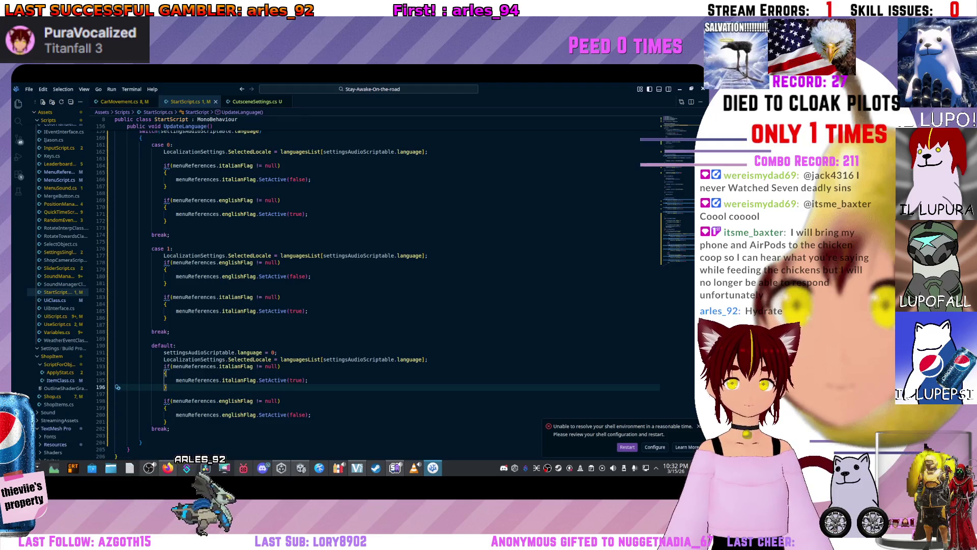
{"action": "left_click", "coordinate": [280, 262]}
{"action": "key", "text": "ctrl+s"}
{"action": "key", "text": "alt+Tab"}
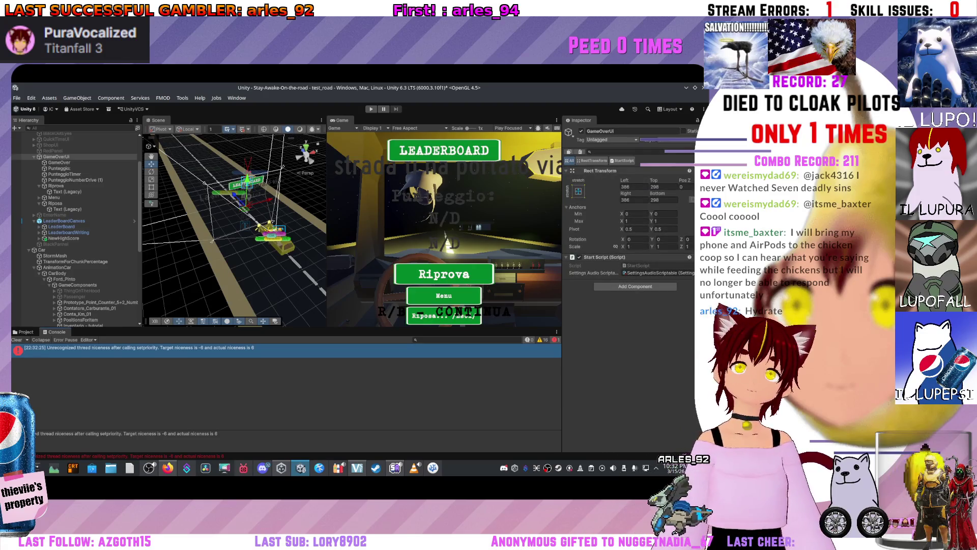
Refresh the assets from the ScriptableObjects folder to reimport the edited script, then enter Play mode
{"action": "left_click", "coordinate": [25, 331]}
{"action": "right_click", "coordinate": [227, 356]}
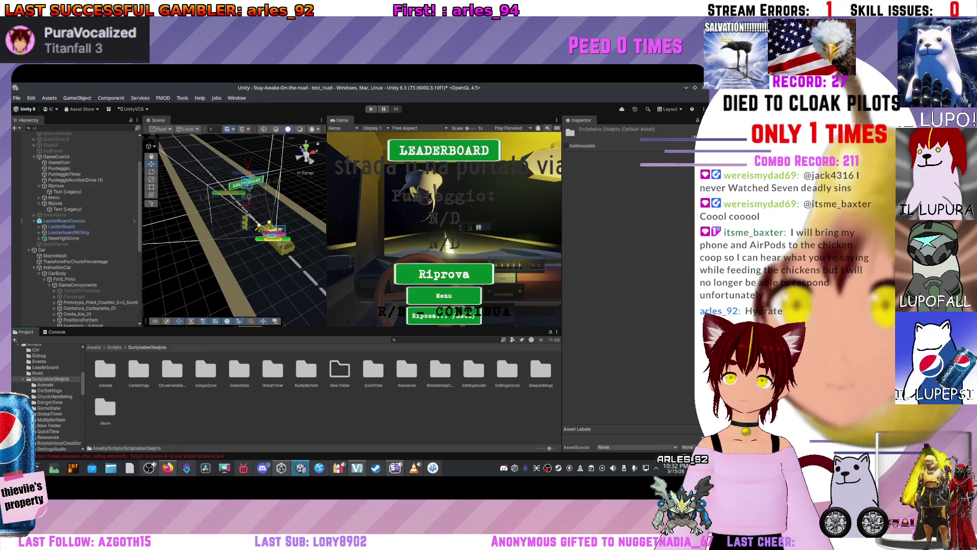
{"action": "left_click", "coordinate": [243, 284]}
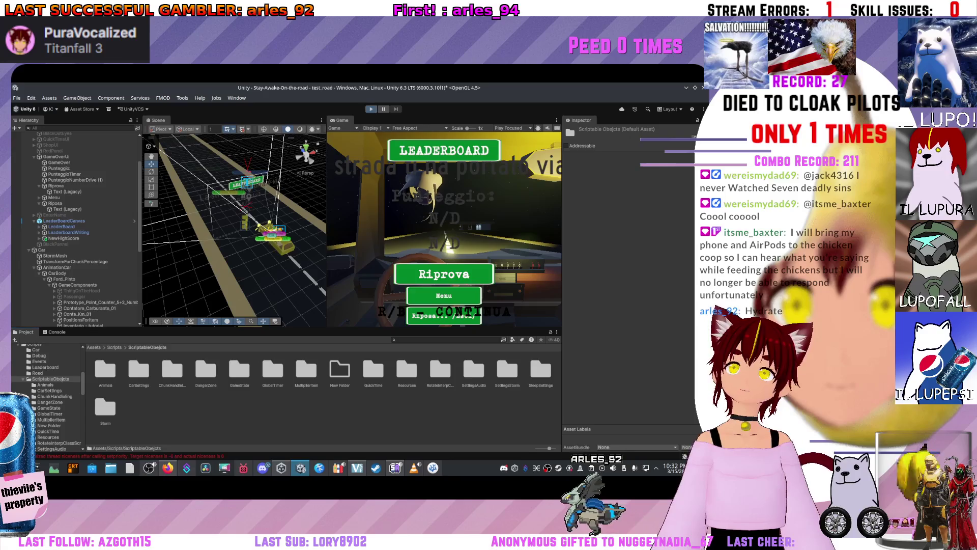
{"action": "key", "text": "ctrl+p"}
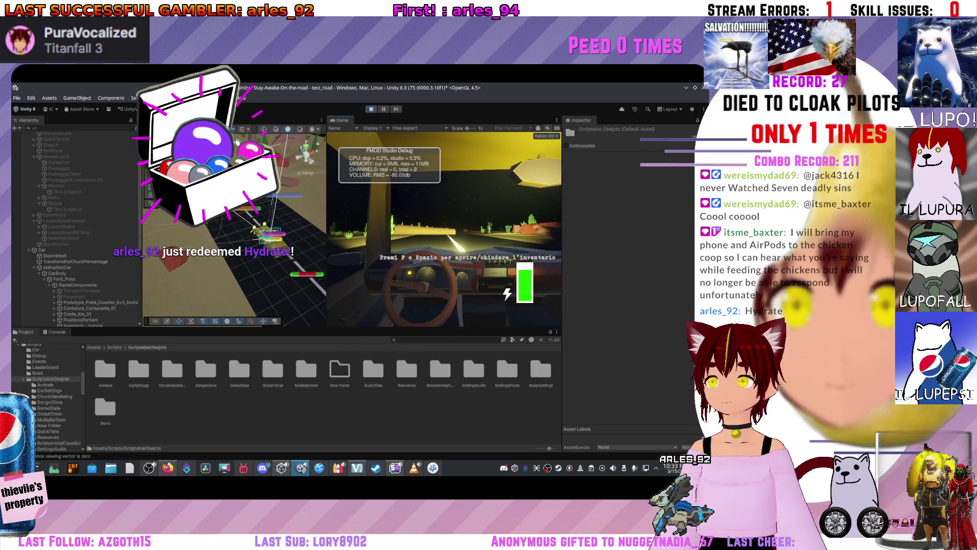
Clear old Console messages and inspect the new StartScript.UpdateLanguage NullReferenceException
{"action": "key", "text": "ctrl+shift+c"}
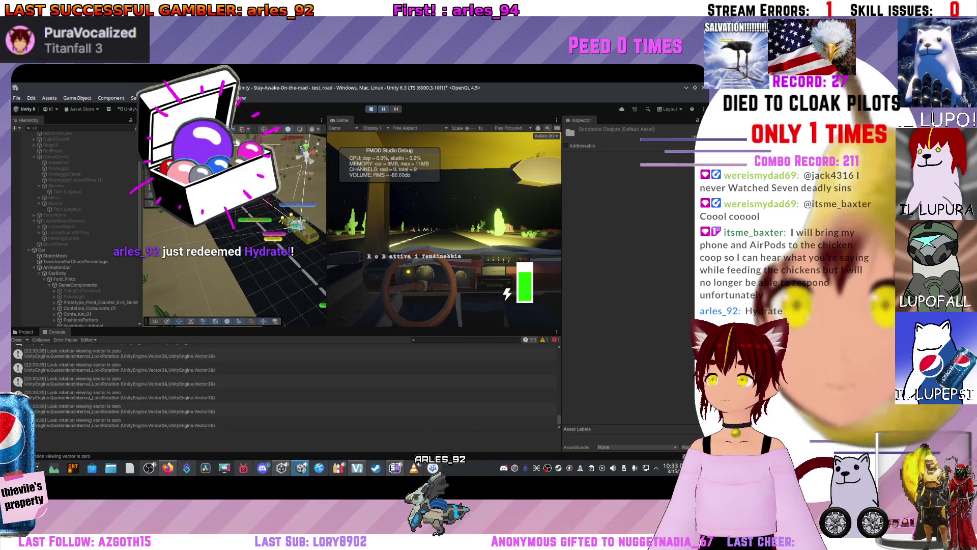
{"action": "left_click", "coordinate": [527, 340]}
{"action": "left_click", "coordinate": [101, 348]}
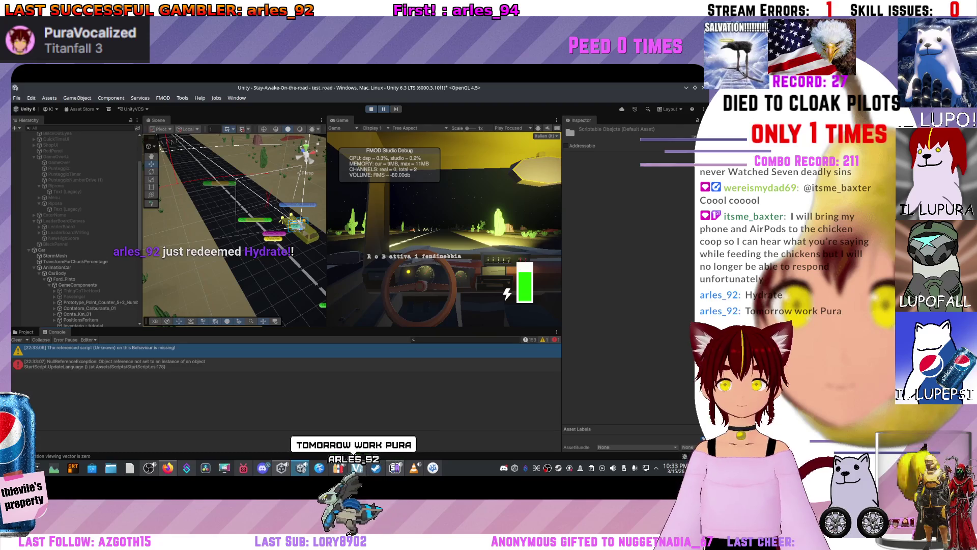
{"action": "left_click", "coordinate": [101, 363]}
Open StartScript.cs at line 178 and add a blank line before case 1's englishFlag check
{"action": "double_click", "coordinate": [102, 364]}
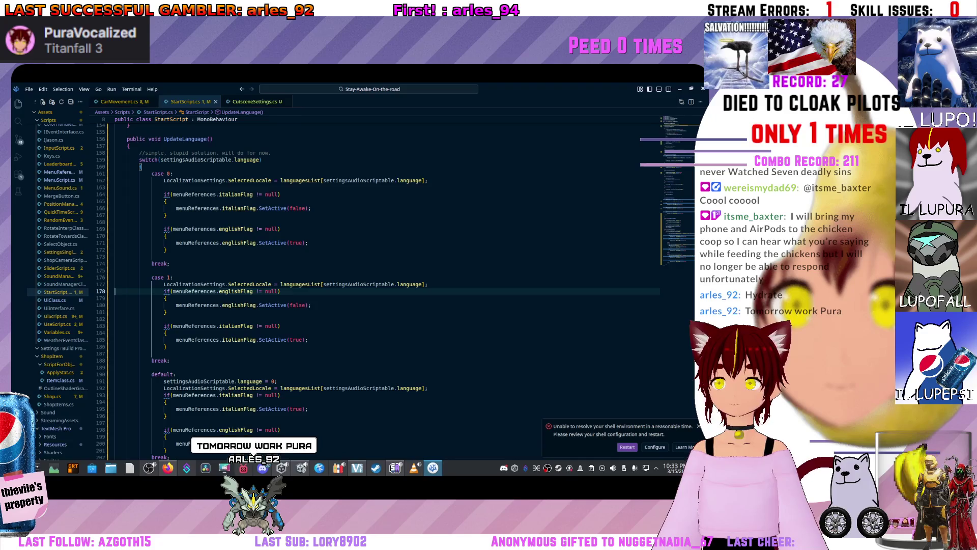
{"action": "left_click", "coordinate": [428, 284]}
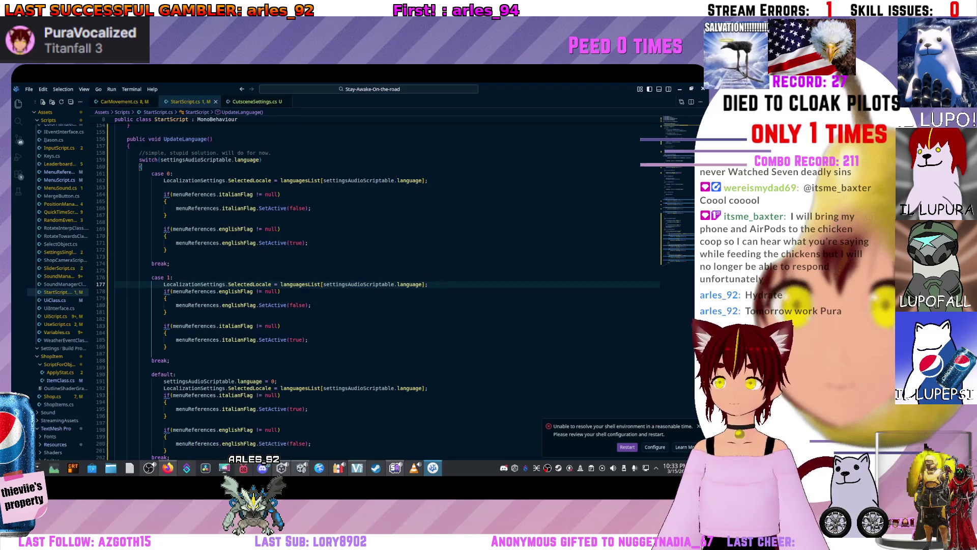
{"action": "key", "text": "Return"}
{"action": "left_click", "coordinate": [437, 284]}
{"action": "key", "text": "BackSpace"}
{"action": "left_click", "coordinate": [286, 311]}
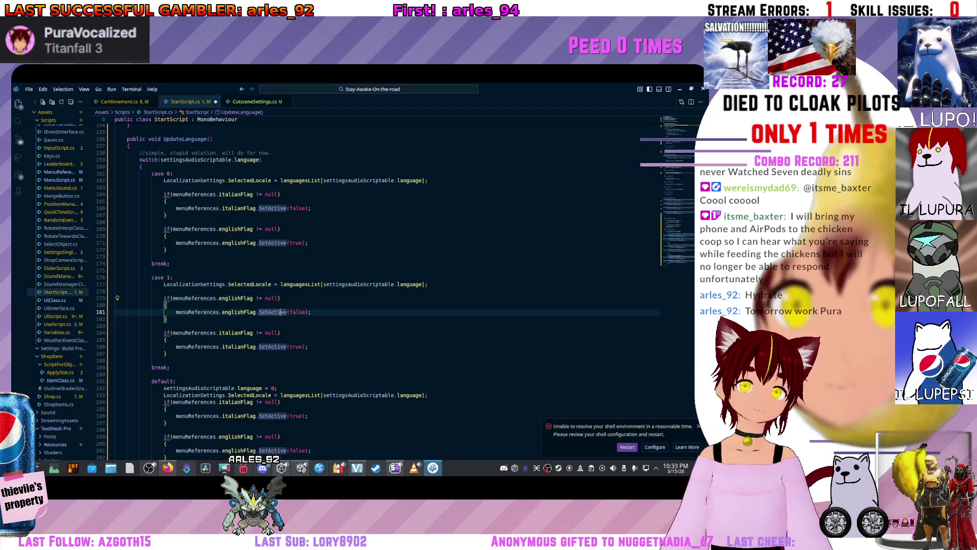
{"action": "left_click", "coordinate": [279, 298]}
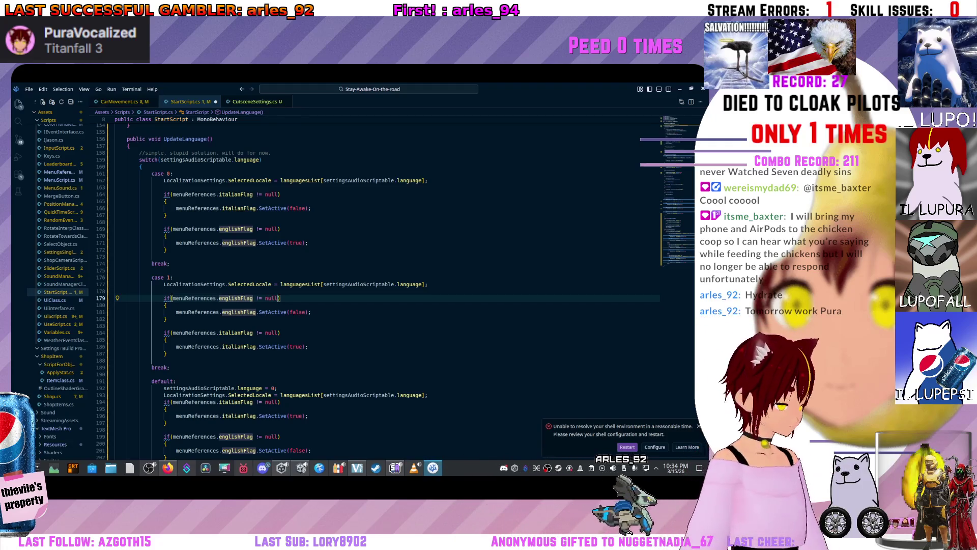
{"action": "mouse_move", "coordinate": [509, 89]}
{"action": "left_mouse_down"}
{"action": "mouse_move", "coordinate": [657, 94]}
{"action": "mouse_move", "coordinate": [667, 227]}
{"action": "mouse_move", "coordinate": [600, 335]}
{"action": "mouse_move", "coordinate": [484, 369]}
{"action": "mouse_move", "coordinate": [493, 365]}
{"action": "left_mouse_up"}
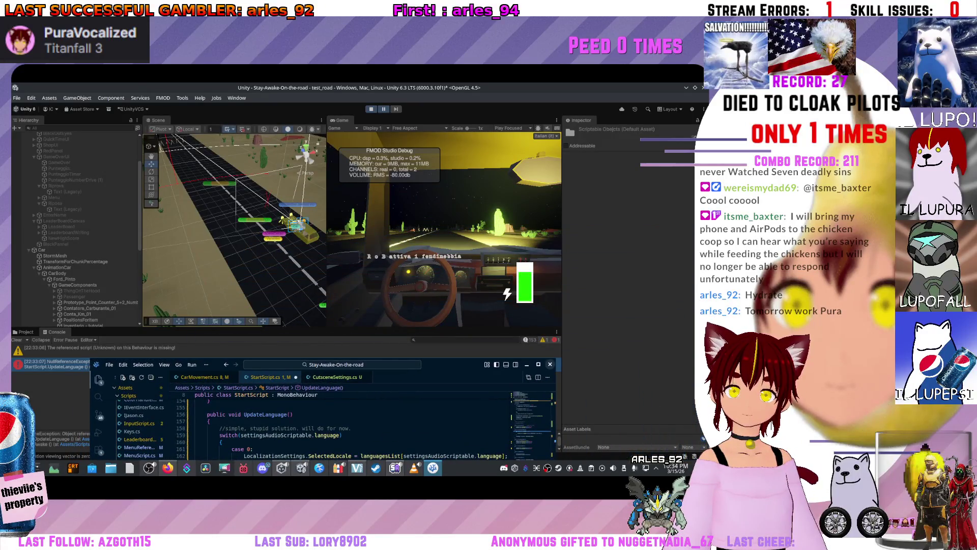
Close VS Code and stop the running play-test
{"action": "key", "text": "alt+F4"}
{"action": "key", "text": "ctrl+shift+p"}
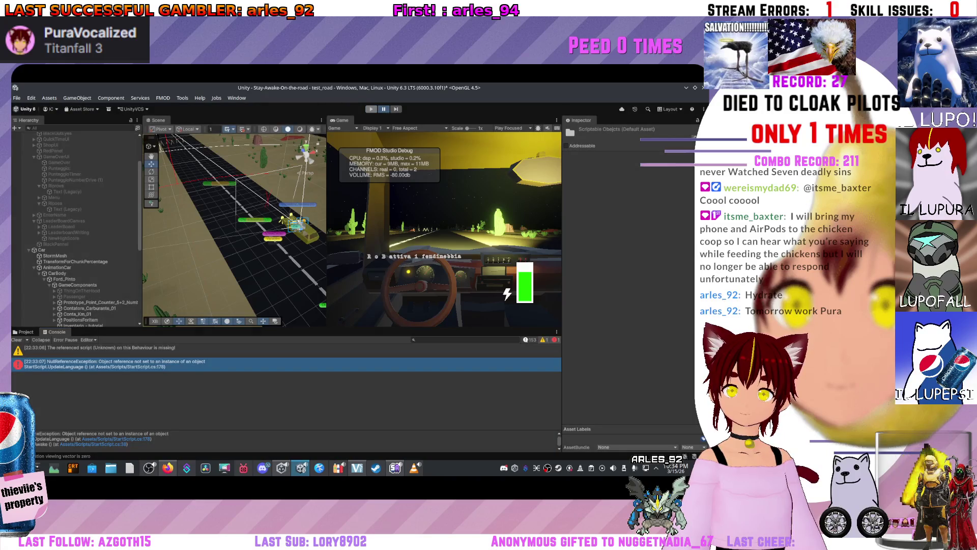
{"action": "key", "text": "ctrl+shift+p"}
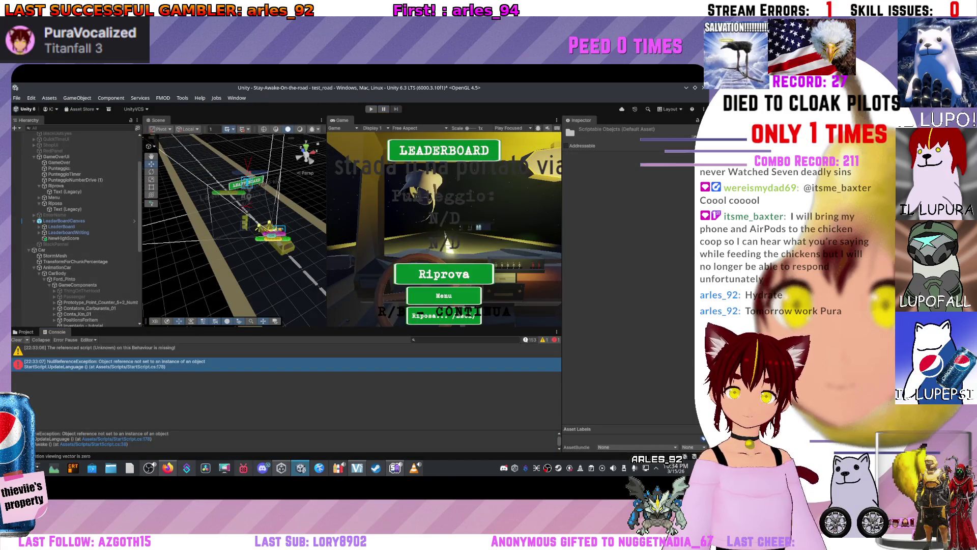
Refresh the project assets twice from the Project panel and start a new play-test
{"action": "left_click", "coordinate": [26, 331]}
{"action": "right_click", "coordinate": [169, 369]}
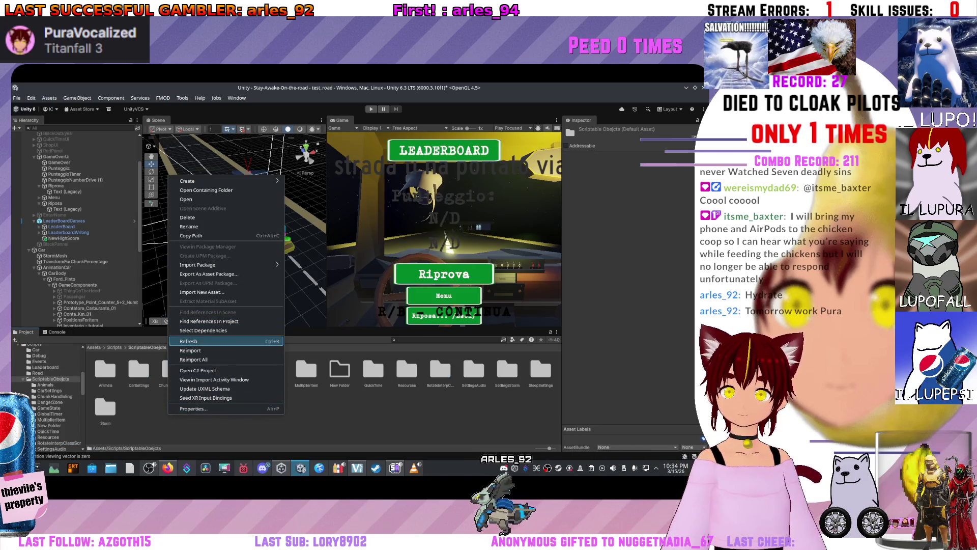
{"action": "left_click", "coordinate": [189, 341]}
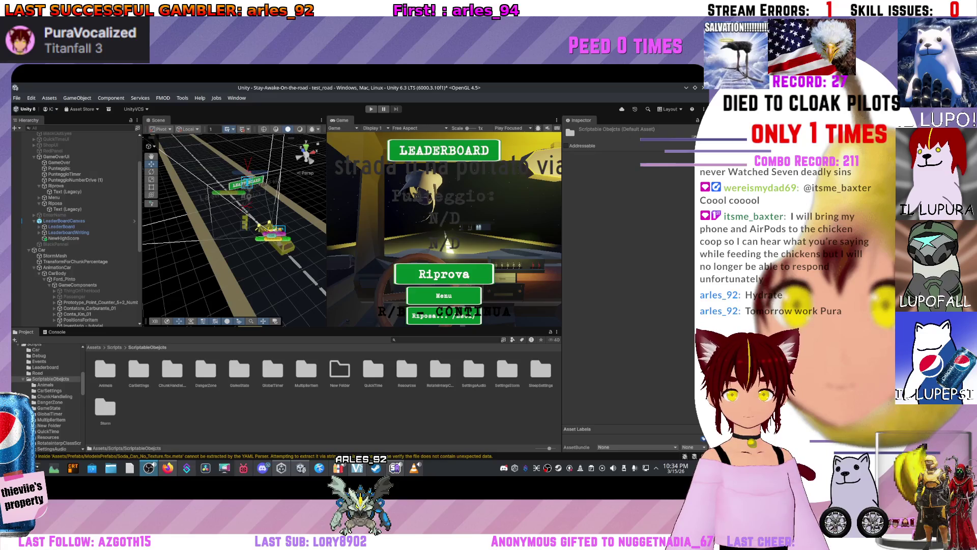
{"action": "right_click", "coordinate": [225, 168]}
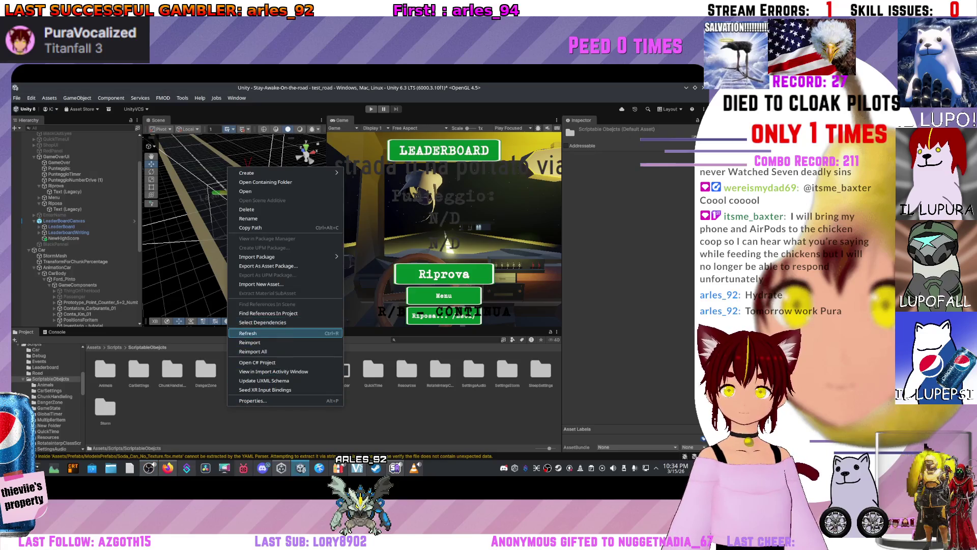
{"action": "left_click", "coordinate": [285, 322]}
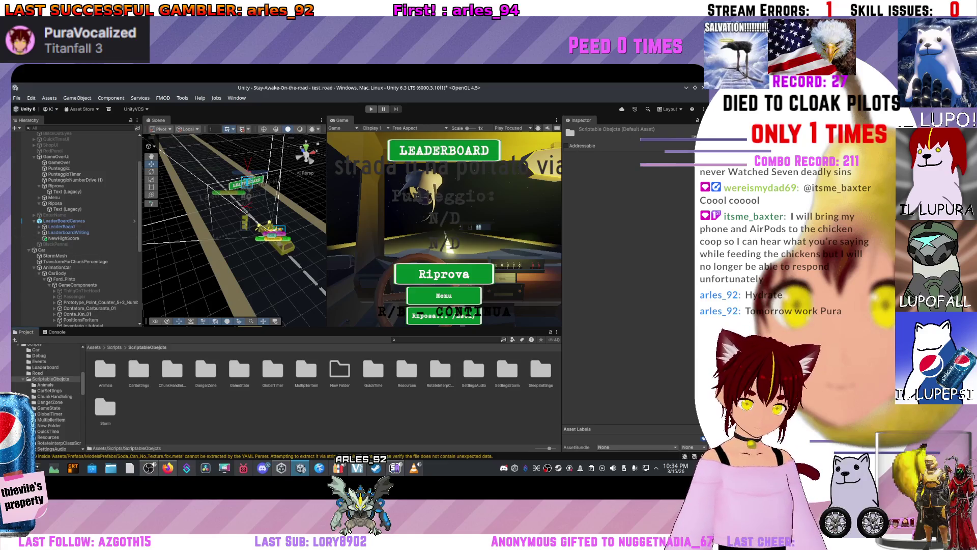
{"action": "key", "text": "ctrl+p"}
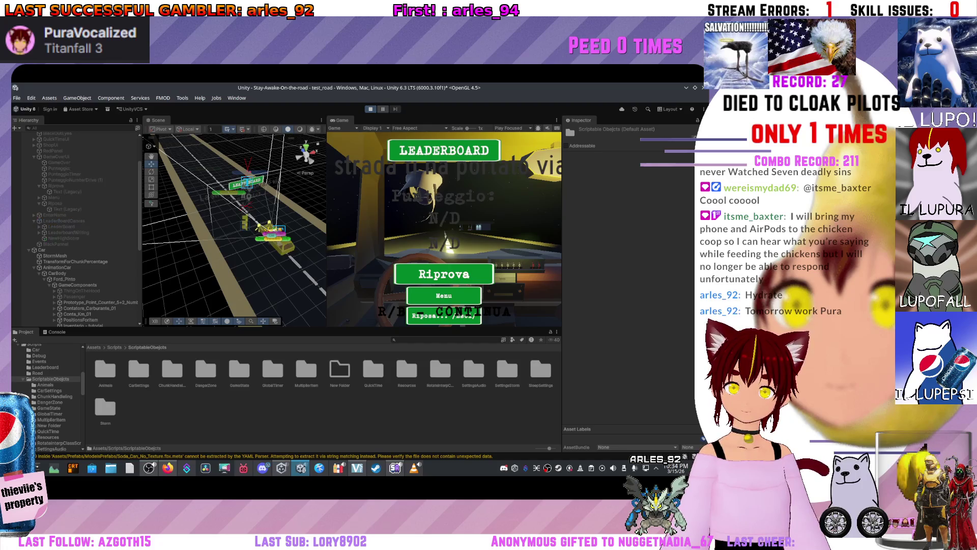
Start a new game run, confirm the line 178 NullReferenceException persists in the Console, and stop playing
{"action": "key", "text": "r"}
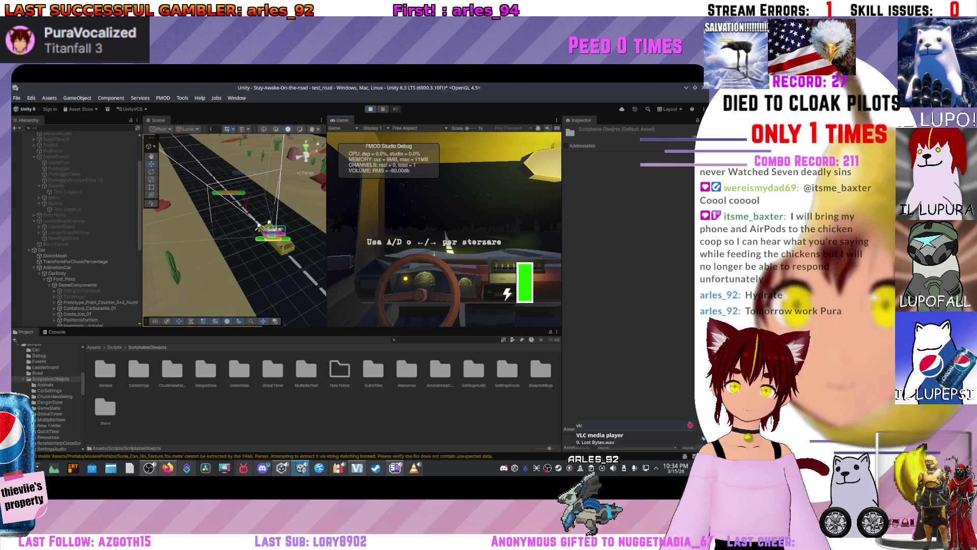
{"action": "key", "text": "ctrl+shift+c"}
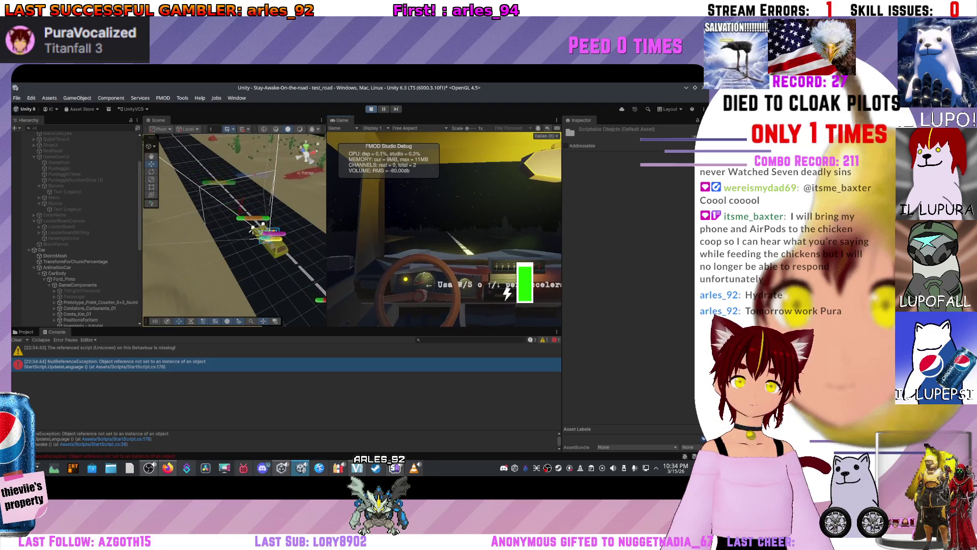
{"action": "key", "text": "ctrl+p"}
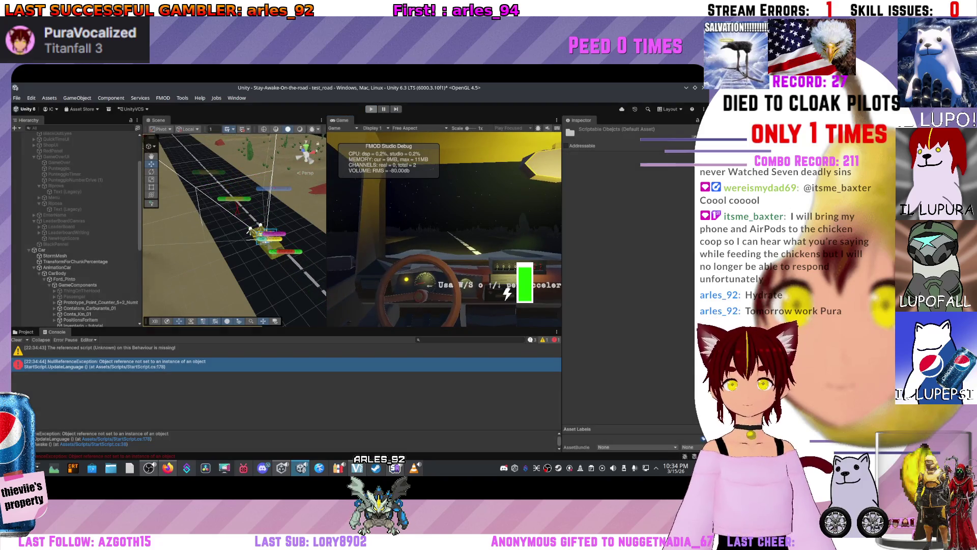
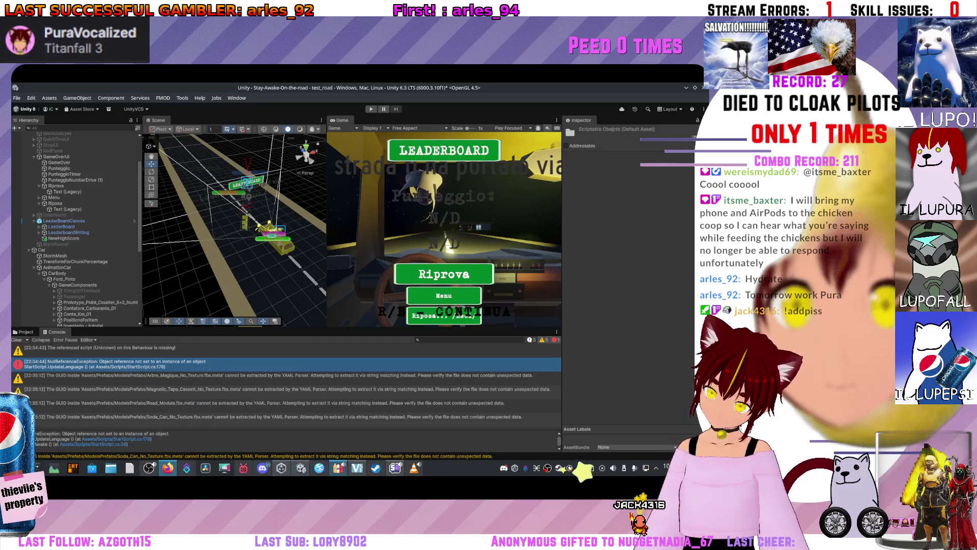
Delete New Folder from ScriptableObjects, then select LeaderBoardCanvas and locate the LeaderboardScript asset
{"action": "key", "text": "alt+Tab"}
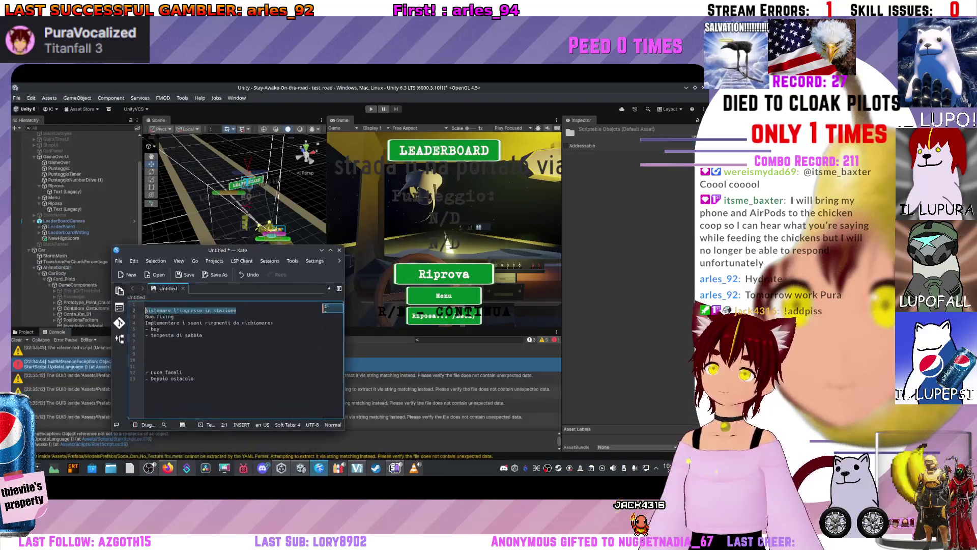
{"action": "key", "text": "alt+Tab"}
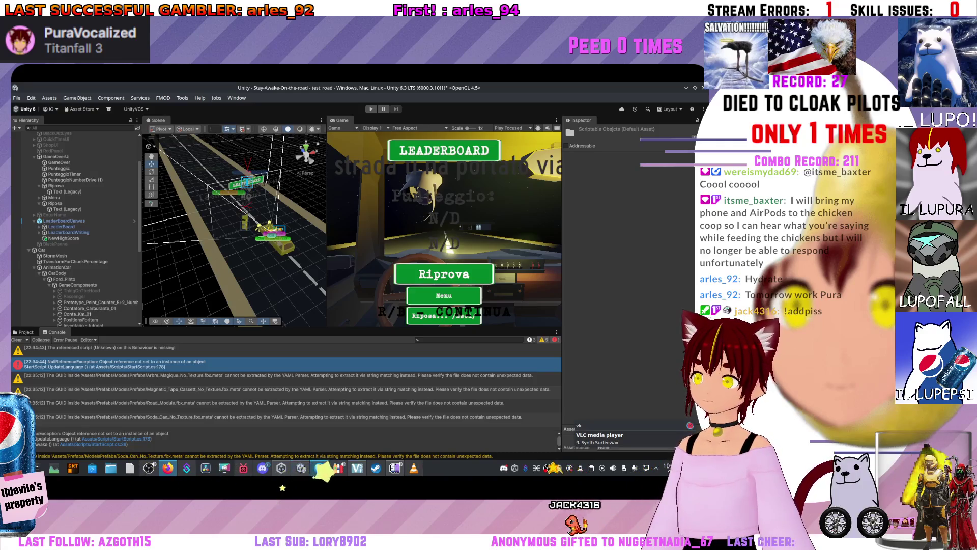
{"action": "key", "text": "ctrl+5"}
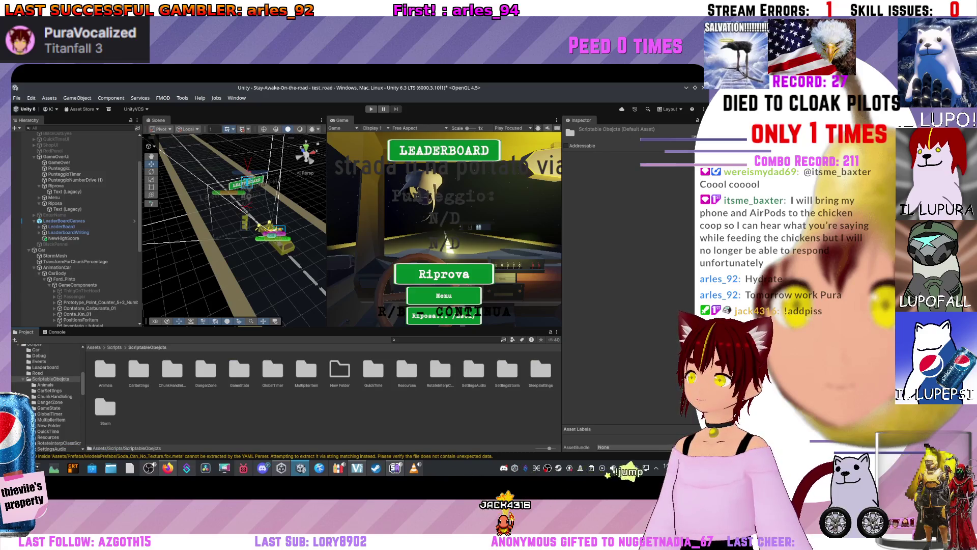
{"action": "right_click", "coordinate": [339, 369]}
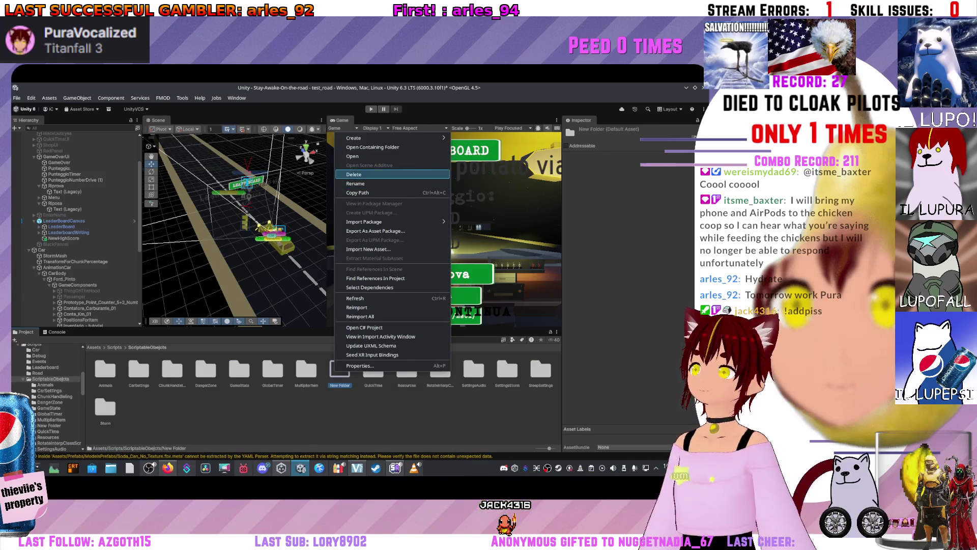
{"action": "left_click", "coordinate": [354, 174]}
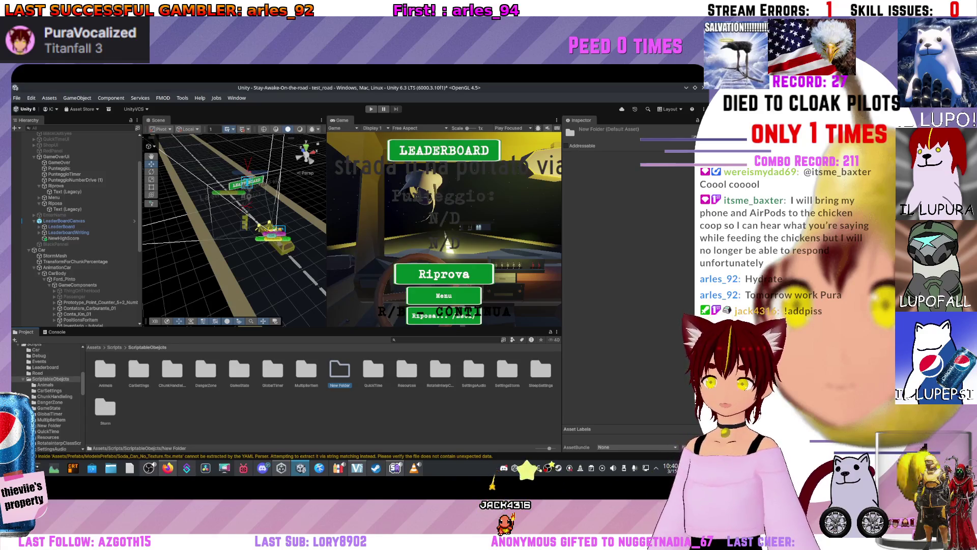
{"action": "key", "text": "Return"}
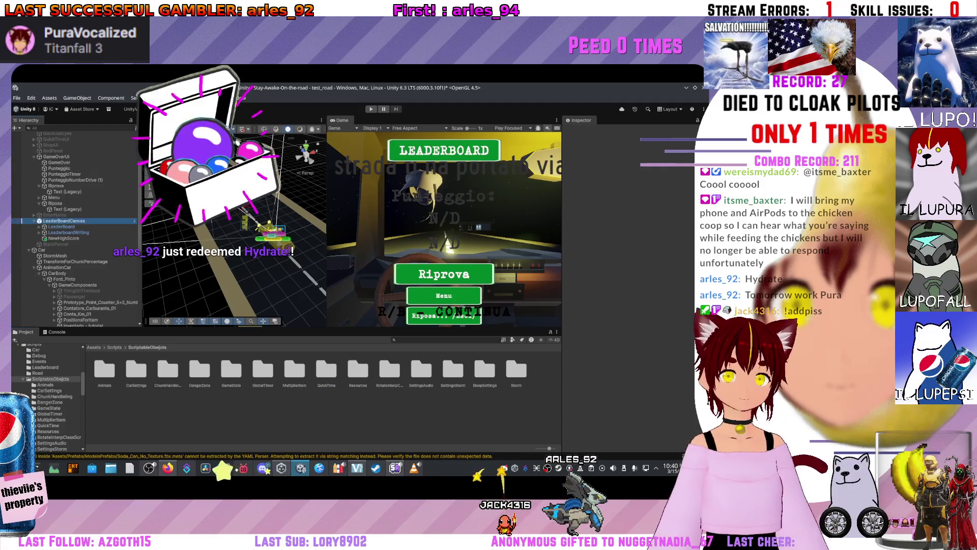
{"action": "left_click", "coordinate": [64, 220]}
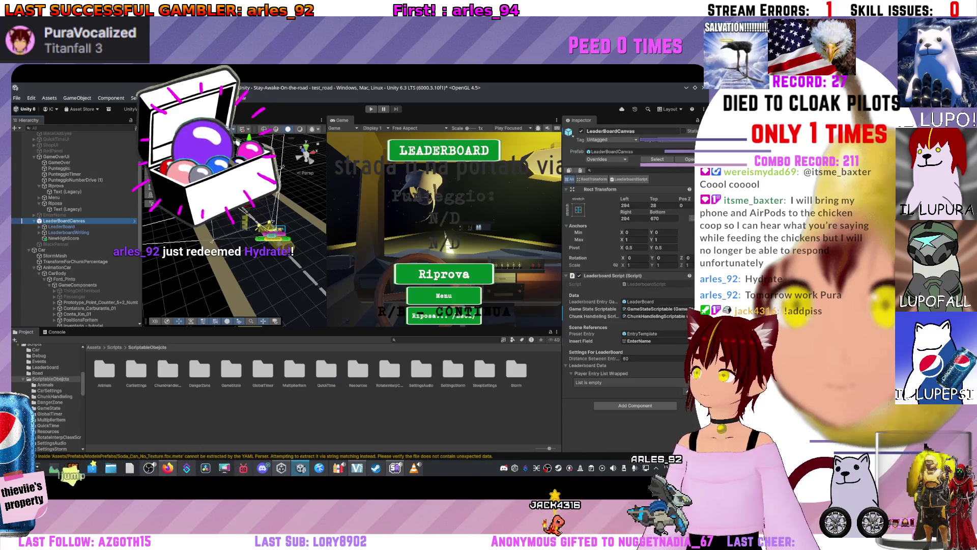
{"action": "left_click", "coordinate": [657, 284]}
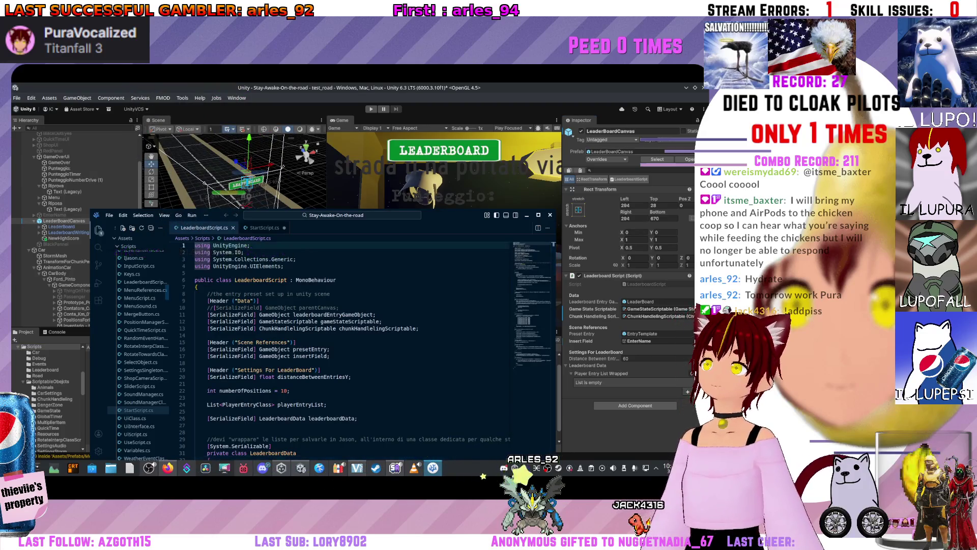
Scroll through LeaderboardScript.cs to review its serialized fields and leaderboard data class
{"action": "scroll", "coordinate": [380, 285], "scroll_direction": "down", "scroll_amount": 9}
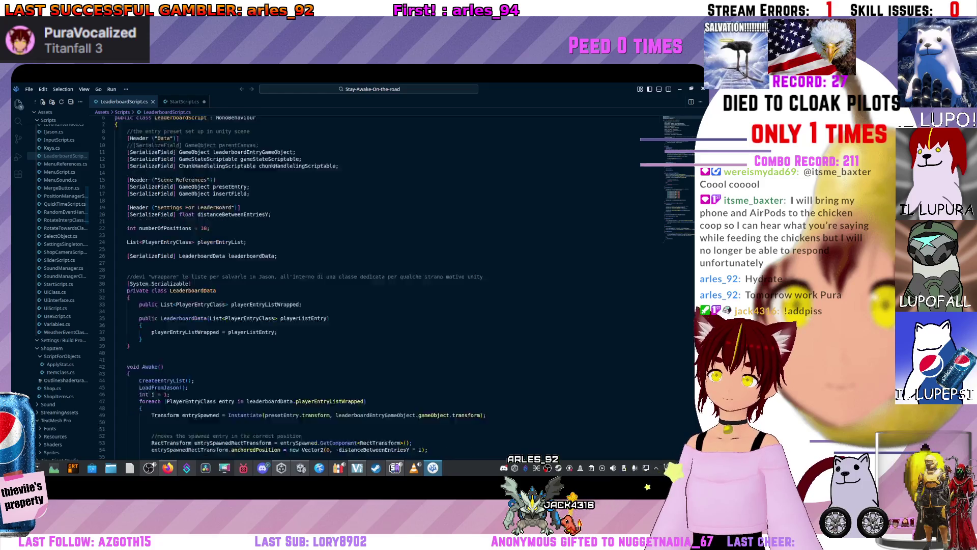
{"action": "scroll", "coordinate": [379, 285], "scroll_direction": "up", "scroll_amount": 8}
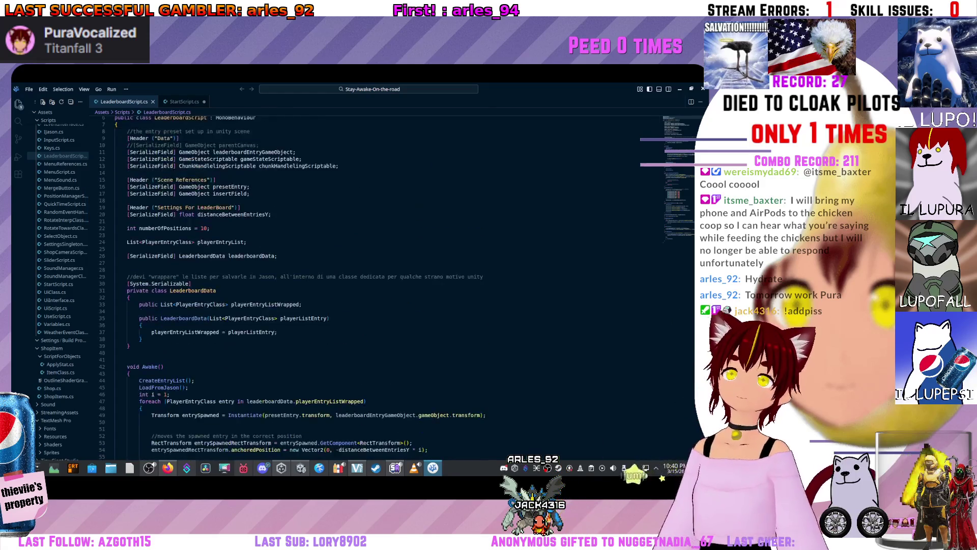
{"action": "scroll", "coordinate": [379, 285], "scroll_direction": "down", "scroll_amount": 7}
{"action": "scroll", "coordinate": [379, 285], "scroll_direction": "down", "scroll_amount": 20}
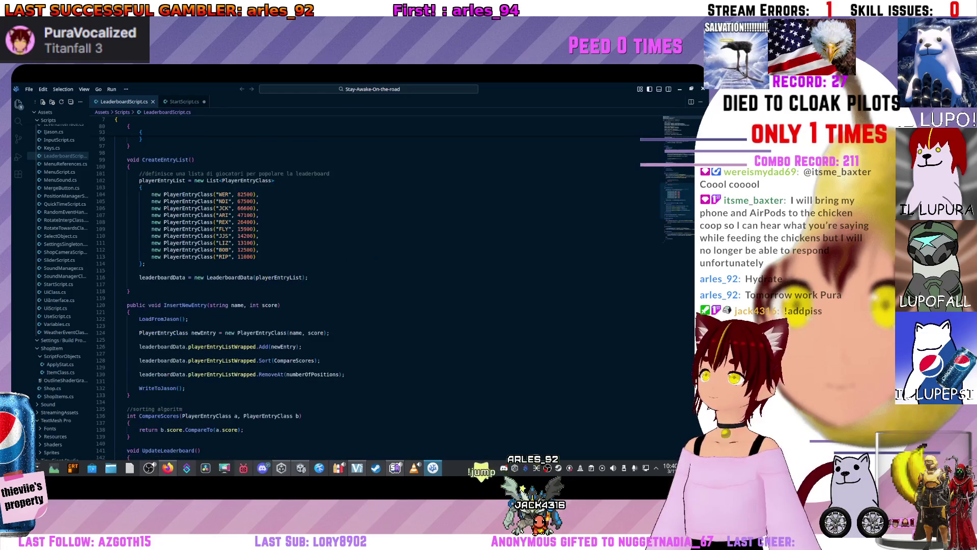
{"action": "scroll", "coordinate": [379, 285], "scroll_direction": "up", "scroll_amount": 20}
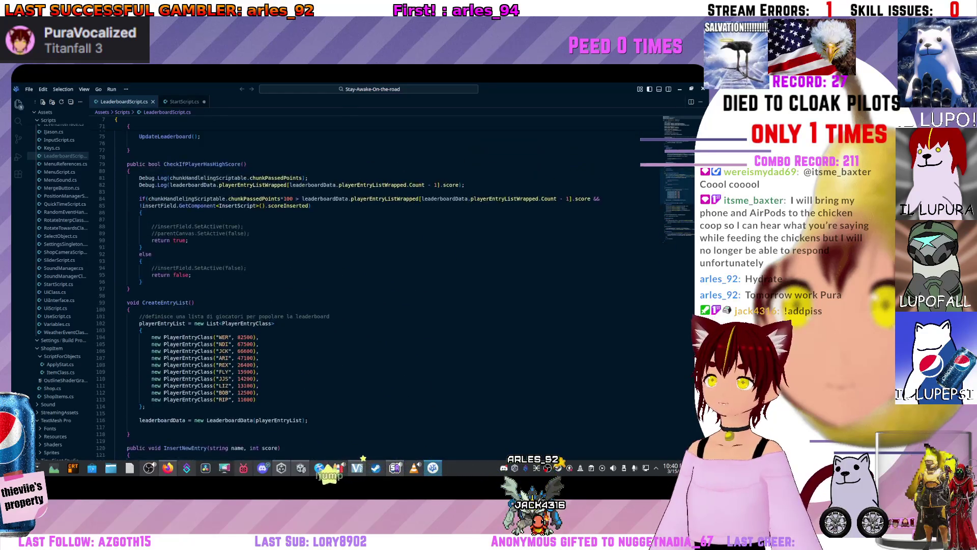
{"action": "scroll", "coordinate": [379, 285], "scroll_direction": "down", "scroll_amount": 20}
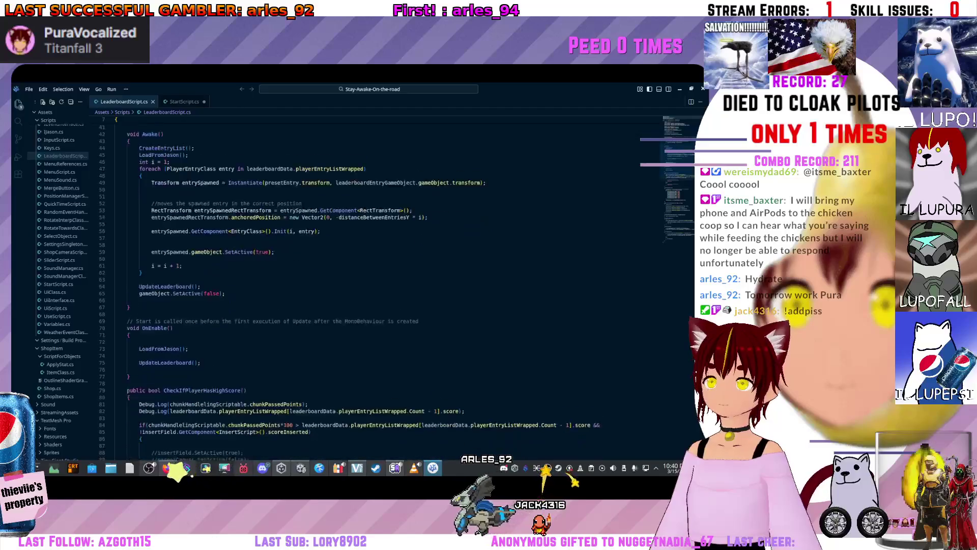
{"action": "scroll", "coordinate": [380, 285], "scroll_direction": "up", "scroll_amount": 20}
In StartScript.cs, inspect the UpdateLanguage switch and select the locale assignment on line 162
{"action": "key", "text": "ctrl+Tab"}
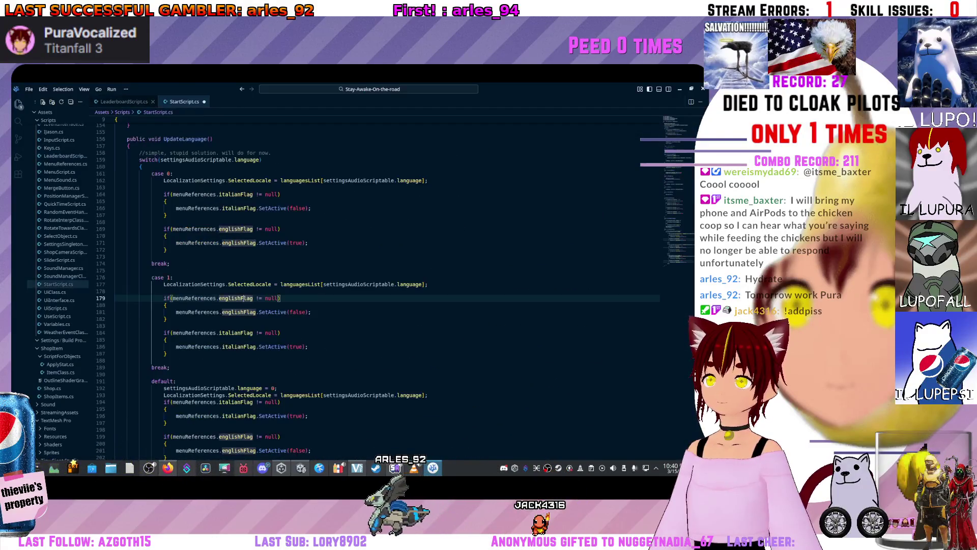
{"action": "scroll", "coordinate": [379, 285], "scroll_direction": "up", "scroll_amount": 15}
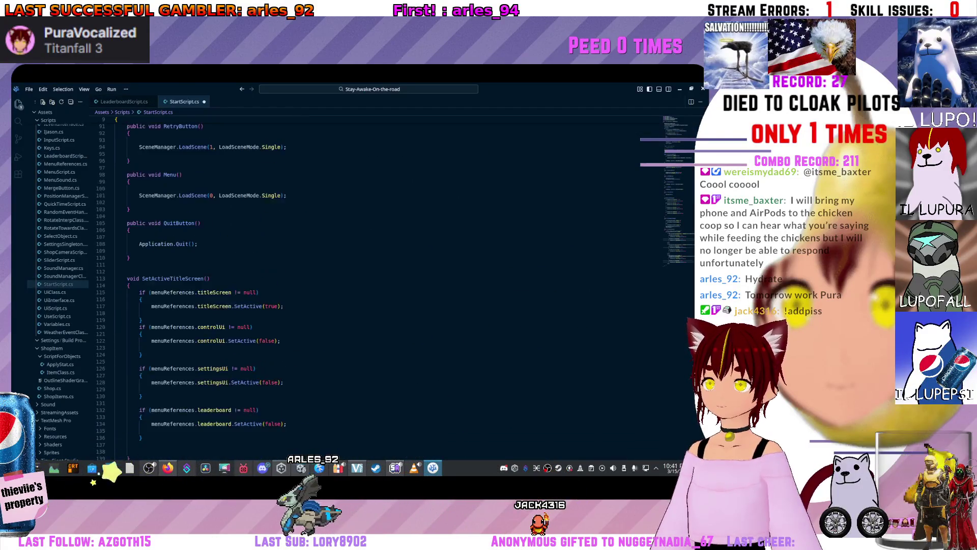
{"action": "scroll", "coordinate": [242, 294], "scroll_direction": "down", "scroll_amount": 20}
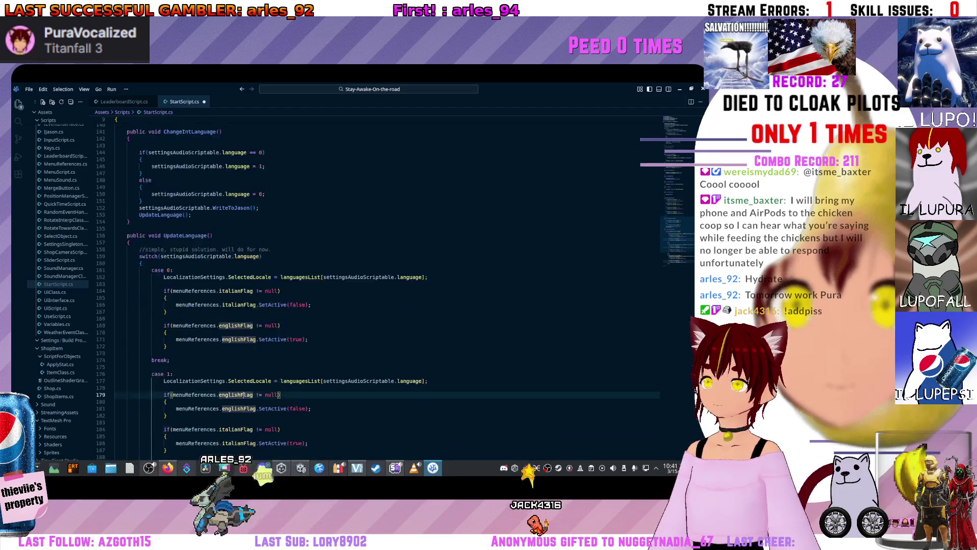
{"action": "scroll", "coordinate": [243, 294], "scroll_direction": "up", "scroll_amount": 14}
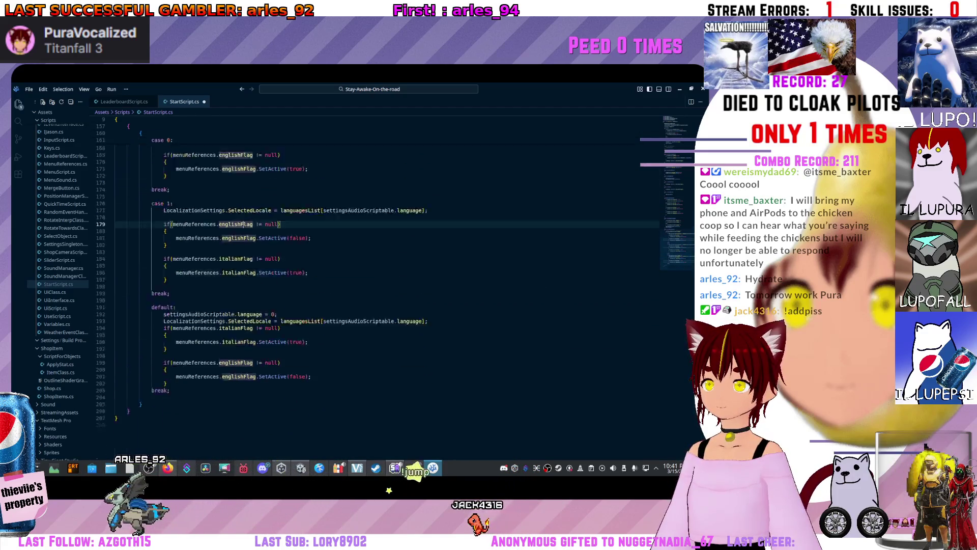
{"action": "scroll", "coordinate": [243, 356], "scroll_direction": "down", "scroll_amount": 8}
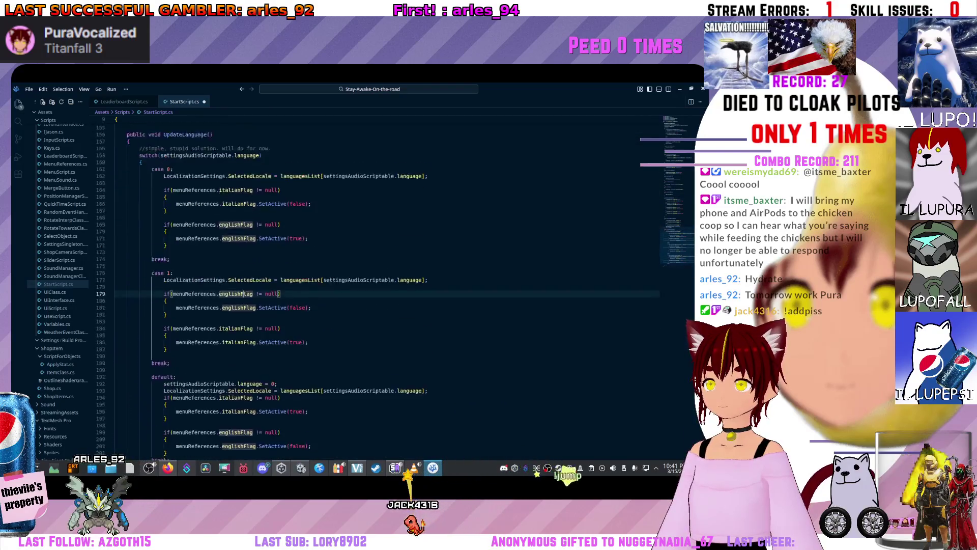
{"action": "left_click", "coordinate": [243, 419]}
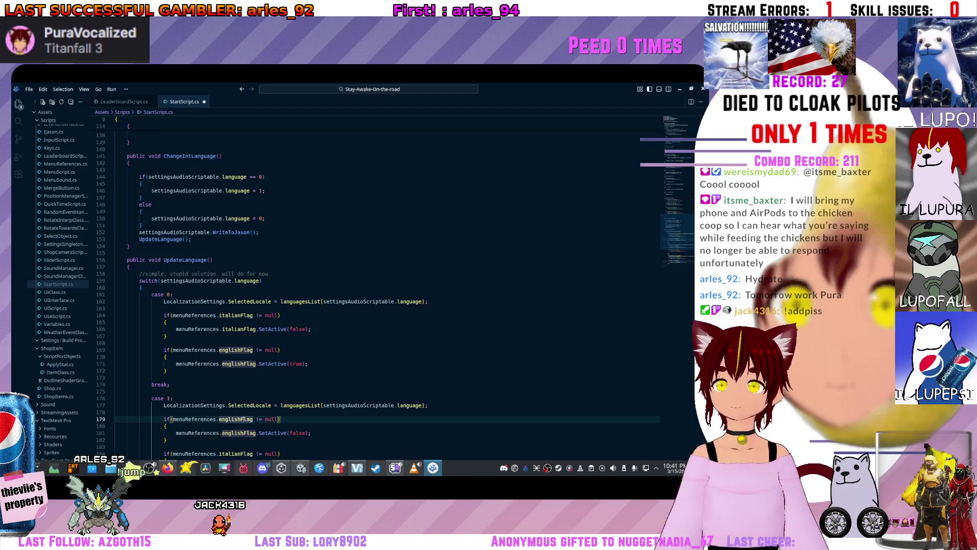
{"action": "left_click_drag", "start_coordinate": [428, 301], "coordinate": [223, 302]}
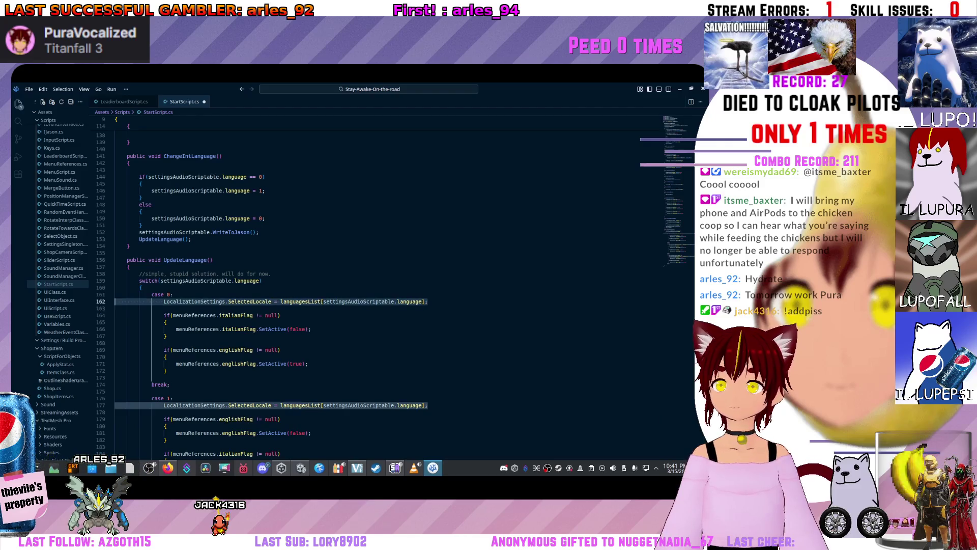
Rename the UpdateLanguage method declaration to UpdateFlags
{"action": "left_click", "coordinate": [209, 259]}
{"action": "key", "text": "Right"}
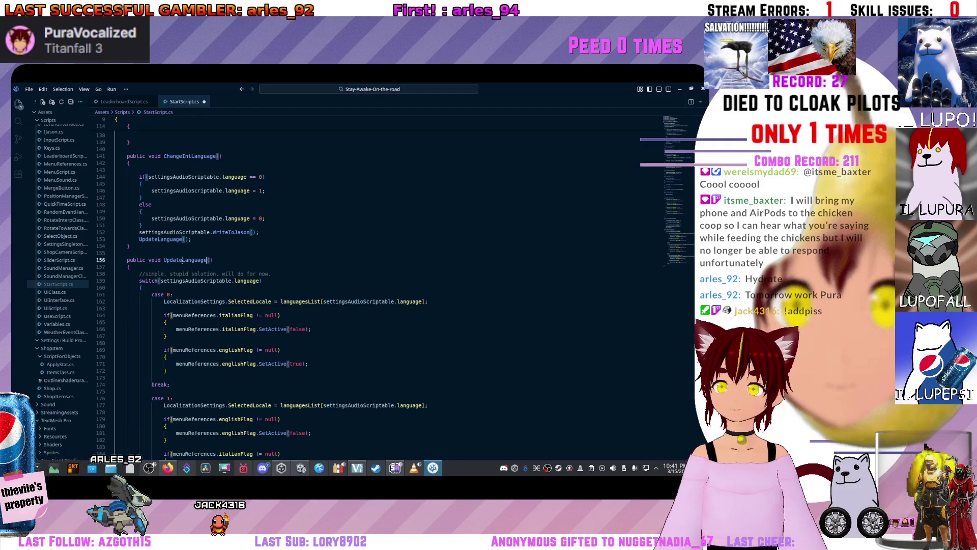
{"action": "key", "text": "Left"}
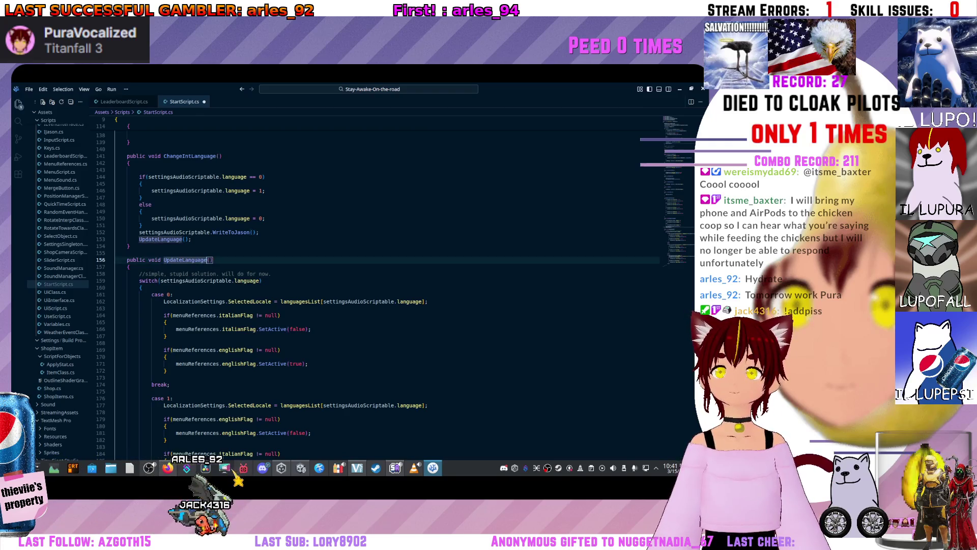
{"action": "key", "text": "BackSpace"}
{"action": "key", "text": "BackSpace"}
{"action": "key", "text": "BackSpace"}
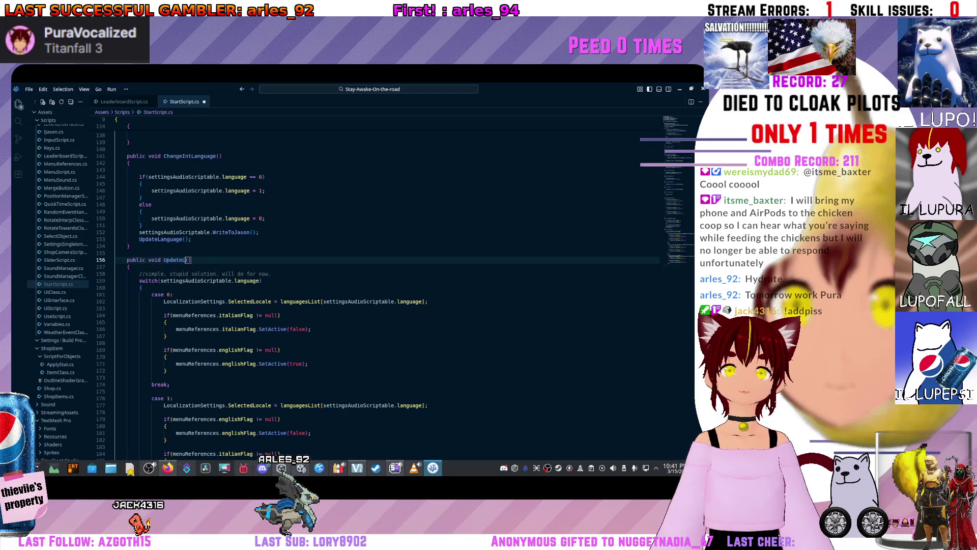
{"action": "type", "text": "r"}
{"action": "key", "text": "BackSpace"}
{"action": "type", "text": "Flags"}
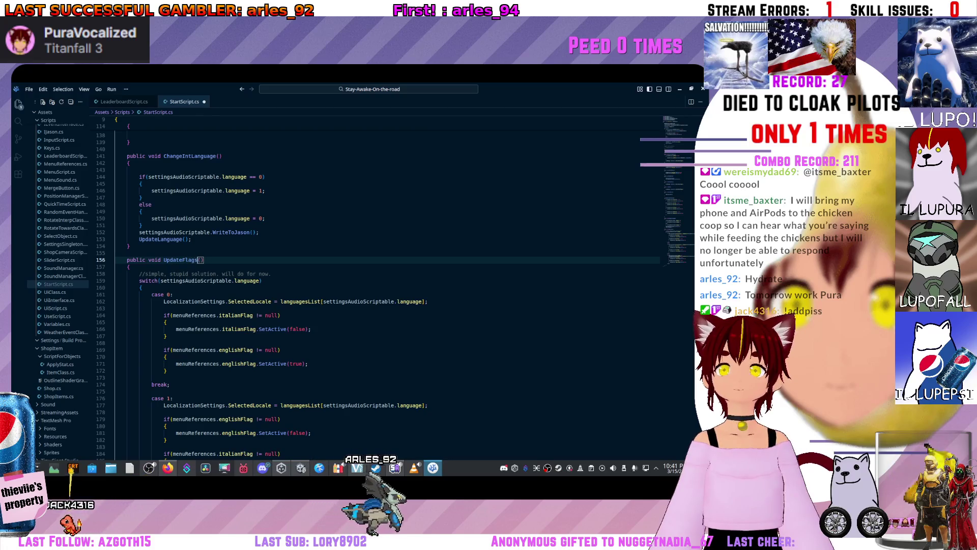
Add an UpdateFlags(); call in ChangeIntLanguage just above UpdateLanguage() and save
{"action": "scroll", "coordinate": [387, 285], "scroll_direction": "up", "scroll_amount": 2}
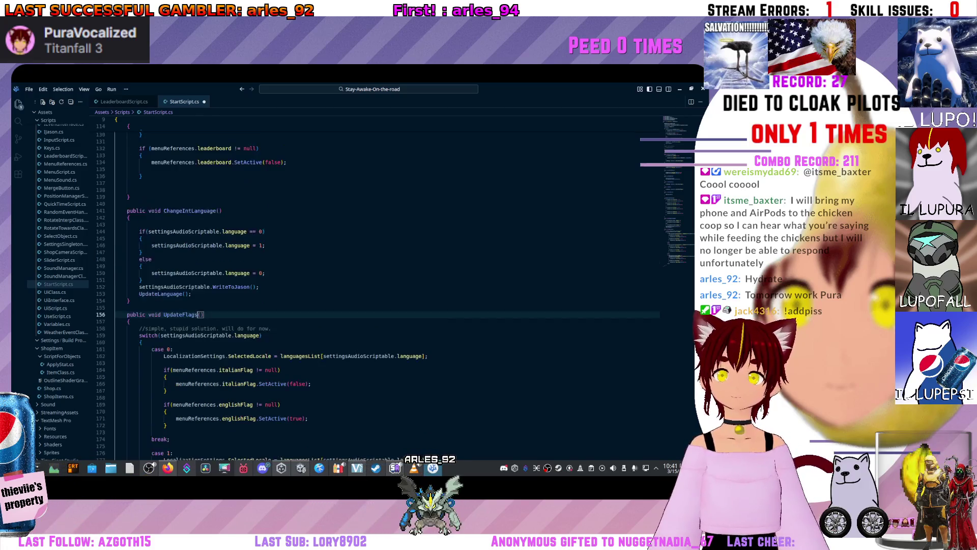
{"action": "left_click", "coordinate": [204, 203]}
{"action": "left_click", "coordinate": [260, 287]}
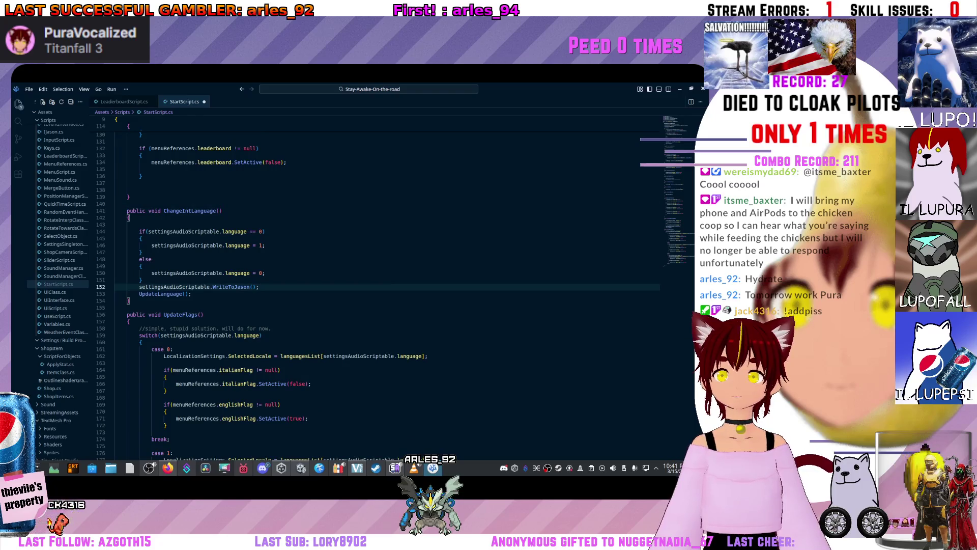
{"action": "key", "text": "Return"}
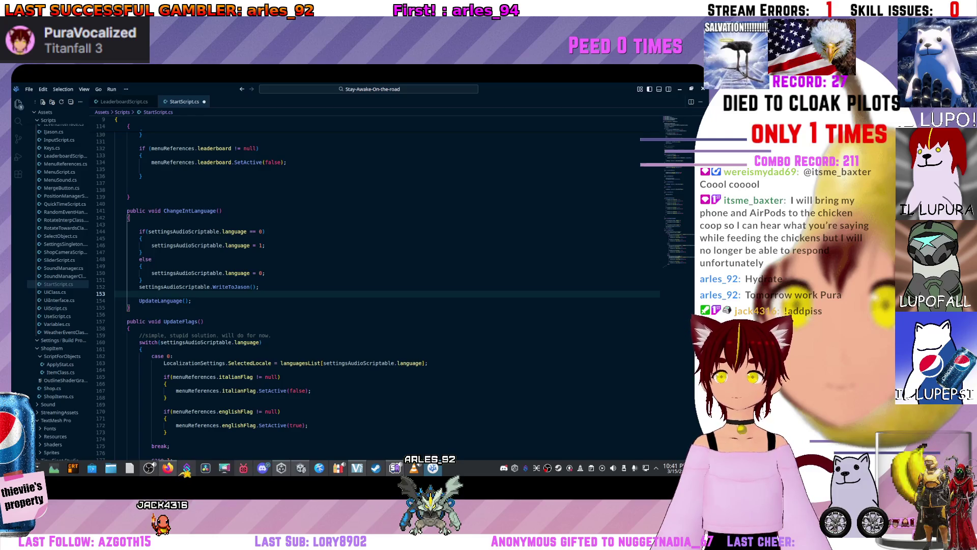
{"action": "type", "text": "G"}
{"action": "key", "text": "BackSpace"}
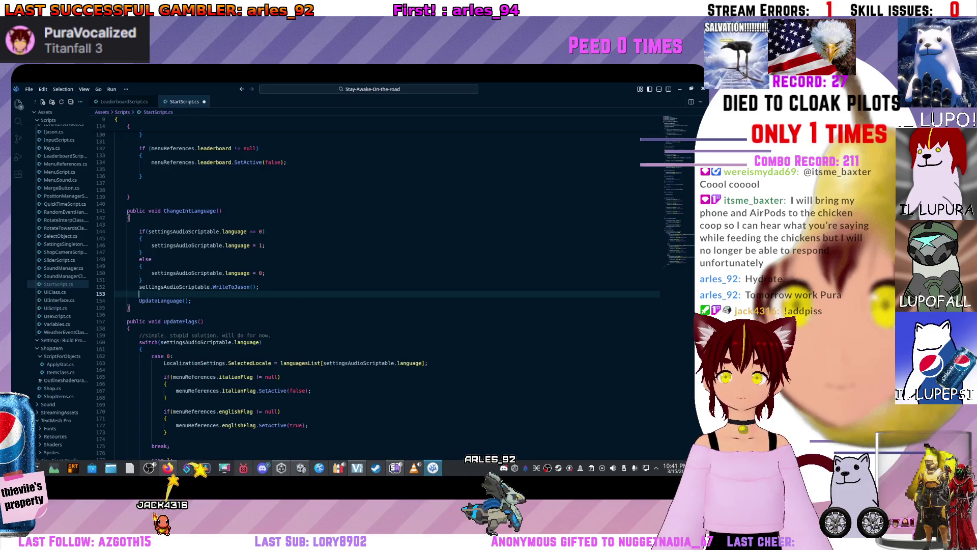
{"action": "type", "text": "Upda"}
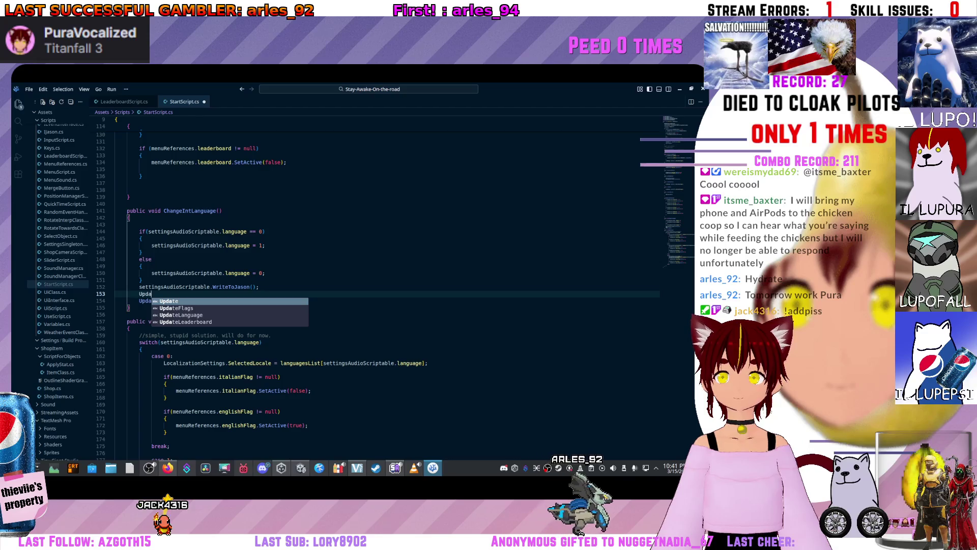
{"action": "key", "text": "Down"}
{"action": "key", "text": "Tab"}
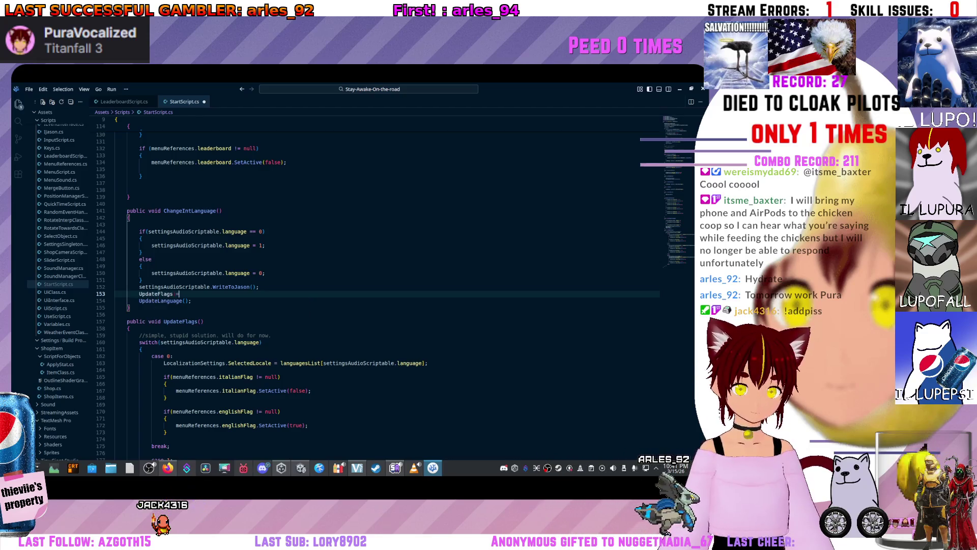
{"action": "type", "text": ";"}
{"action": "key", "text": "ctrl+s"}
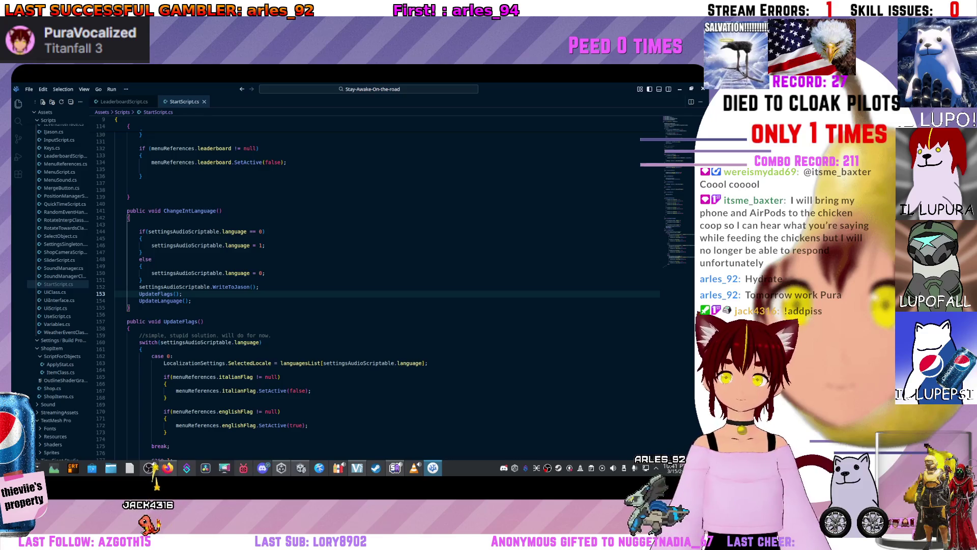
Copy the SelectedLocale assignment from case 1 and paste it over the UpdateLanguage call in Awake
{"action": "left_click", "coordinate": [141, 280]}
{"action": "scroll", "coordinate": [387, 285], "scroll_direction": "down", "scroll_amount": 15}
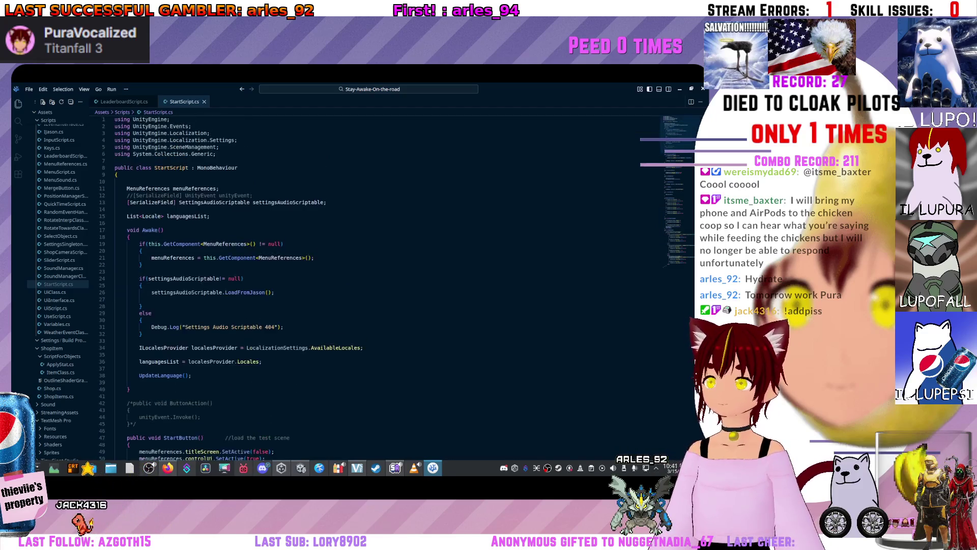
{"action": "scroll", "coordinate": [357, 280], "scroll_direction": "up", "scroll_amount": 1}
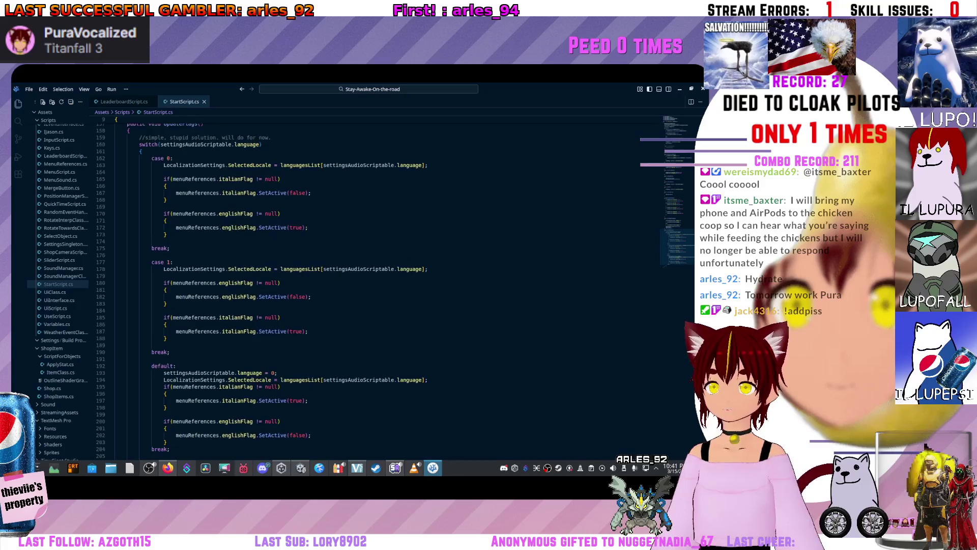
{"action": "key", "text": "Left"}
{"action": "key", "text": "shift+Home"}
{"action": "key", "text": "ctrl+c"}
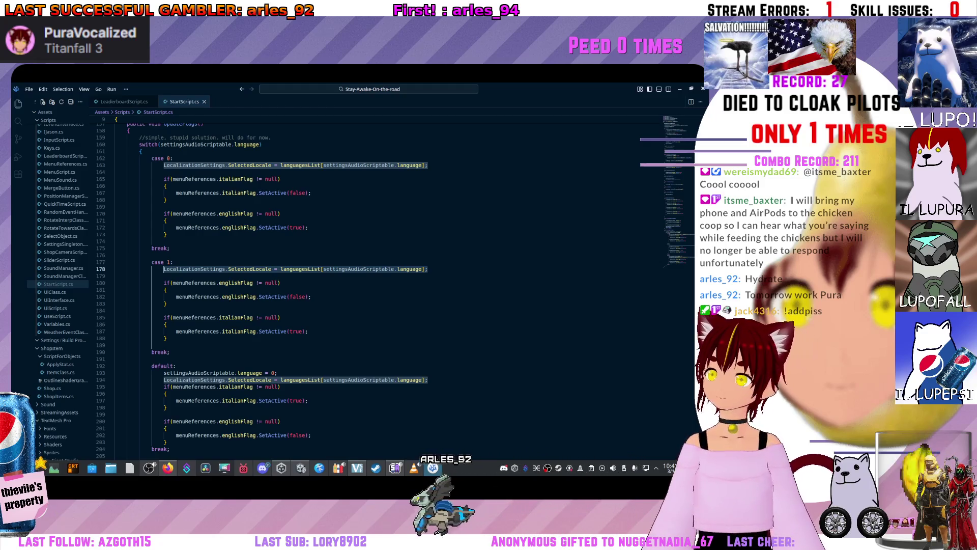
{"action": "scroll", "coordinate": [356, 285], "scroll_direction": "up", "scroll_amount": 20}
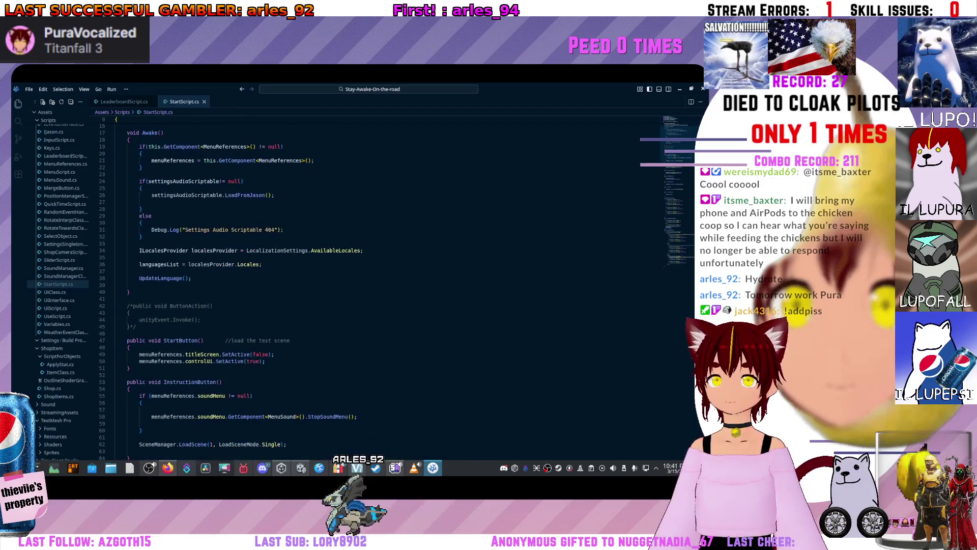
{"action": "scroll", "coordinate": [356, 285], "scroll_direction": "up", "scroll_amount": 1}
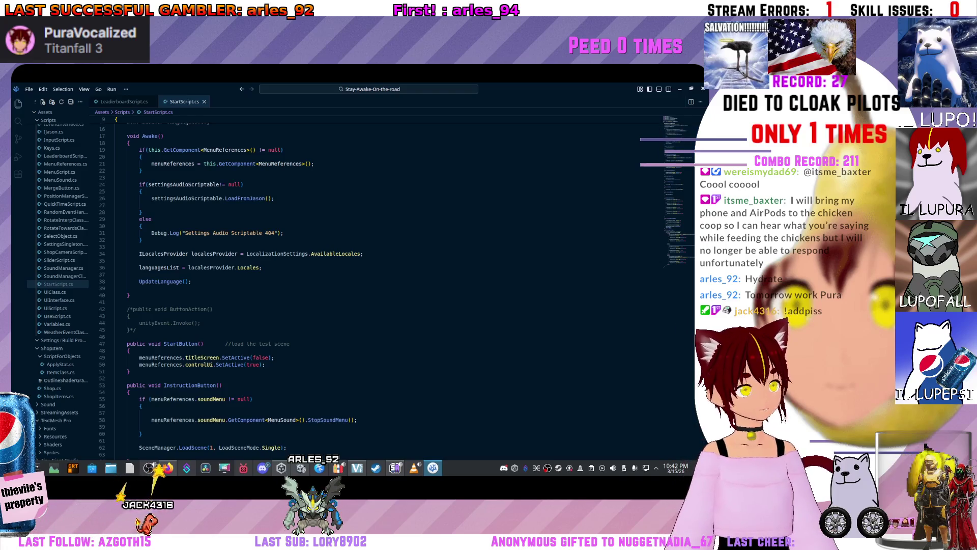
{"action": "scroll", "coordinate": [356, 285], "scroll_direction": "down", "scroll_amount": 5}
{"action": "scroll", "coordinate": [356, 285], "scroll_direction": "down", "scroll_amount": 20}
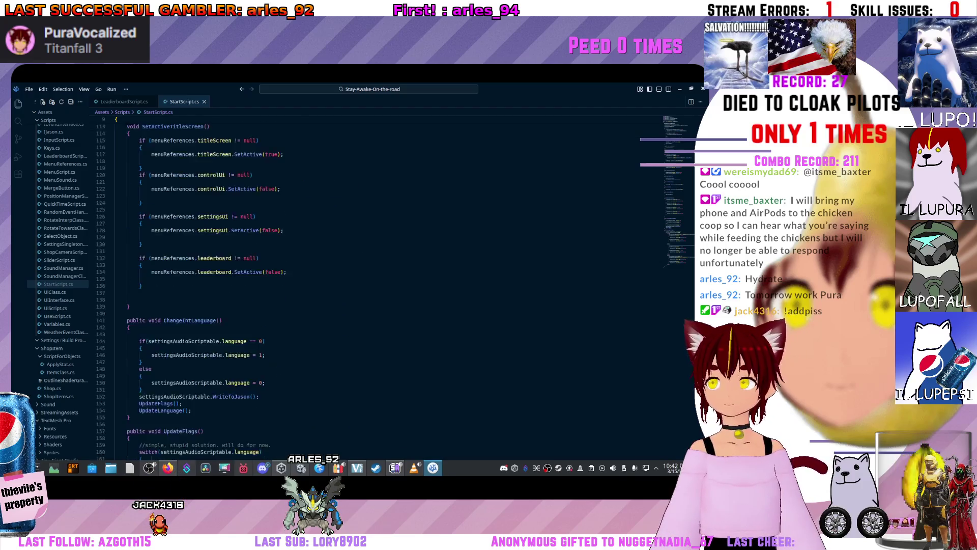
{"action": "scroll", "coordinate": [357, 285], "scroll_direction": "up", "scroll_amount": 20}
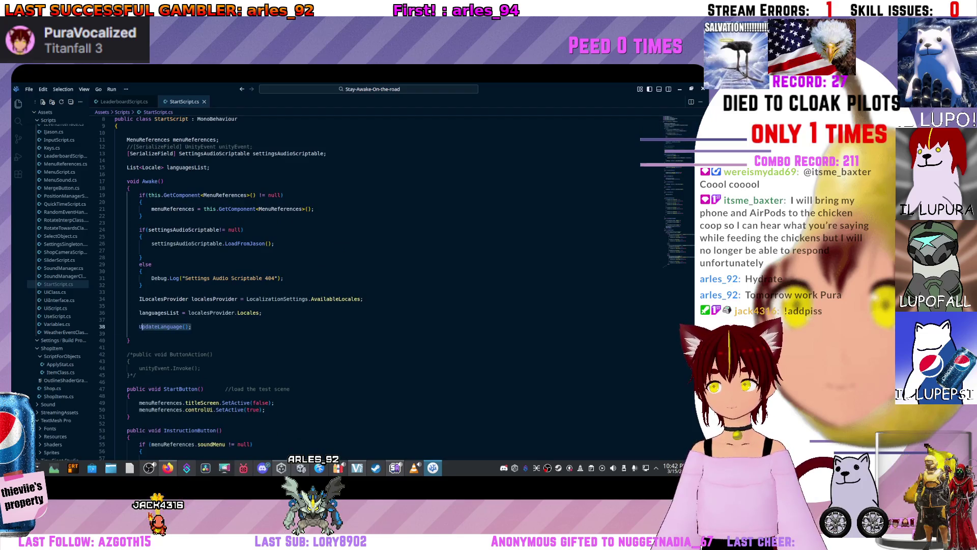
{"action": "key", "text": "ctrl+v"}
{"action": "key", "text": "ctrl+s"}
{"action": "left_click", "coordinate": [142, 319]}
{"action": "scroll", "coordinate": [356, 285], "scroll_direction": "down", "scroll_amount": 20}
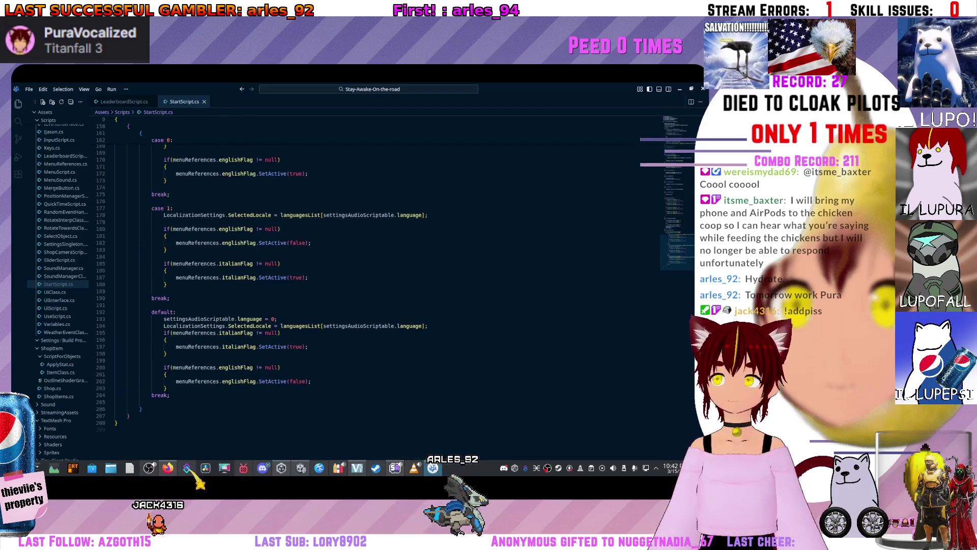
{"action": "left_click_drag", "start_coordinate": [428, 268], "coordinate": [115, 268]}
{"action": "key", "text": "BackSpace"}
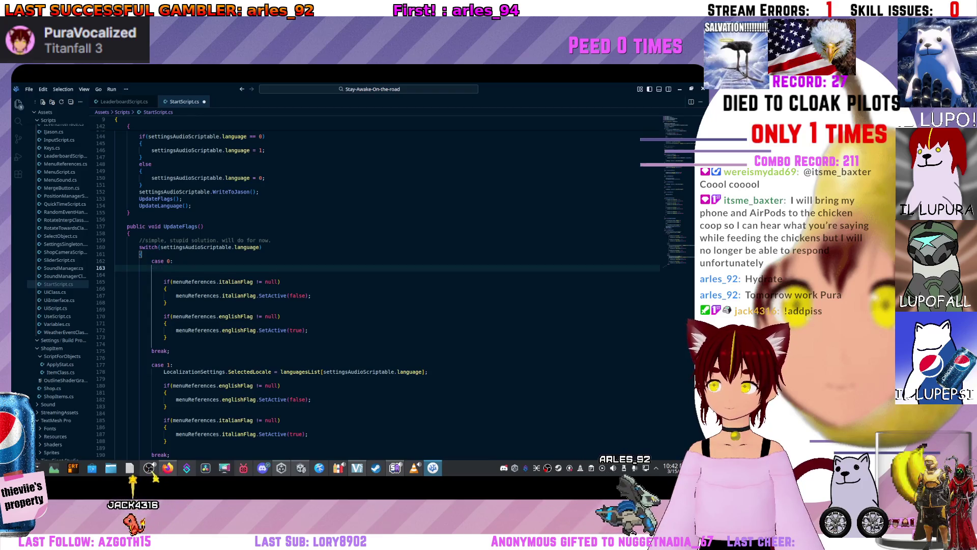
{"action": "key", "text": "BackSpace"}
{"action": "left_click_drag", "start_coordinate": [428, 365], "coordinate": [118, 365]}
{"action": "key", "text": "BackSpace"}
{"action": "key", "text": "BackSpace"}
{"action": "scroll", "coordinate": [357, 285], "scroll_direction": "down", "scroll_amount": 3}
{"action": "scroll", "coordinate": [356, 285], "scroll_direction": "down", "scroll_amount": 2}
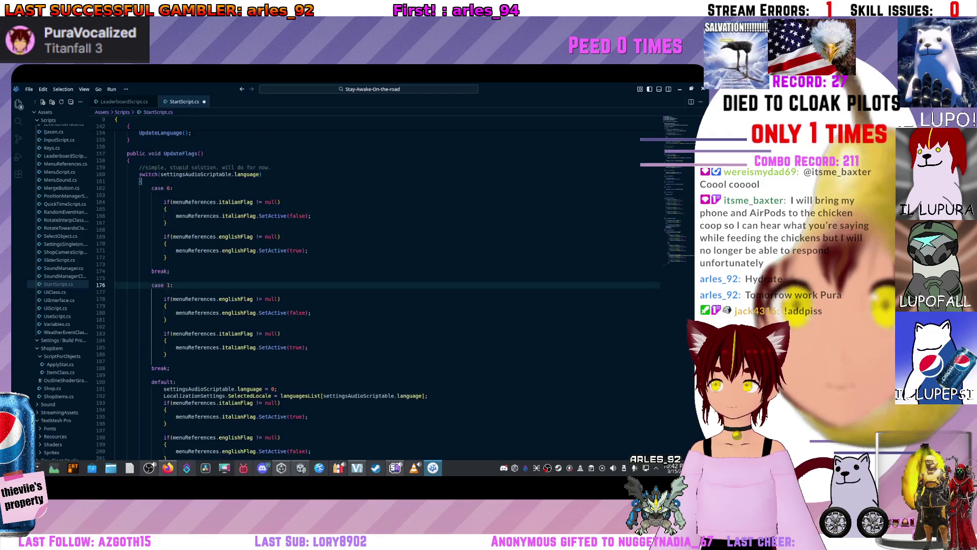
{"action": "left_click_drag", "start_coordinate": [428, 378], "coordinate": [121, 378]}
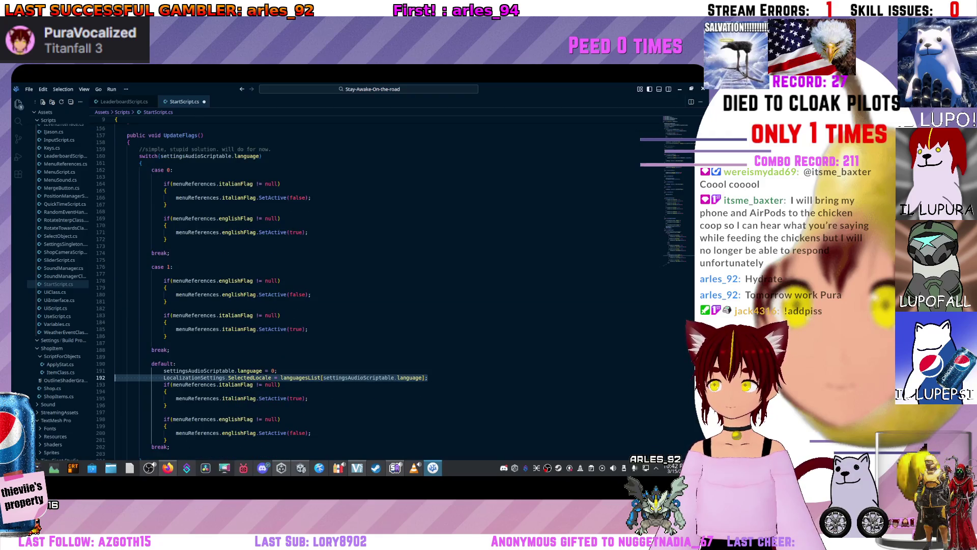
{"action": "key", "text": "BackSpace"}
{"action": "key", "text": "BackSpace"}
{"action": "scroll", "coordinate": [376, 290], "scroll_direction": "up", "scroll_amount": 2}
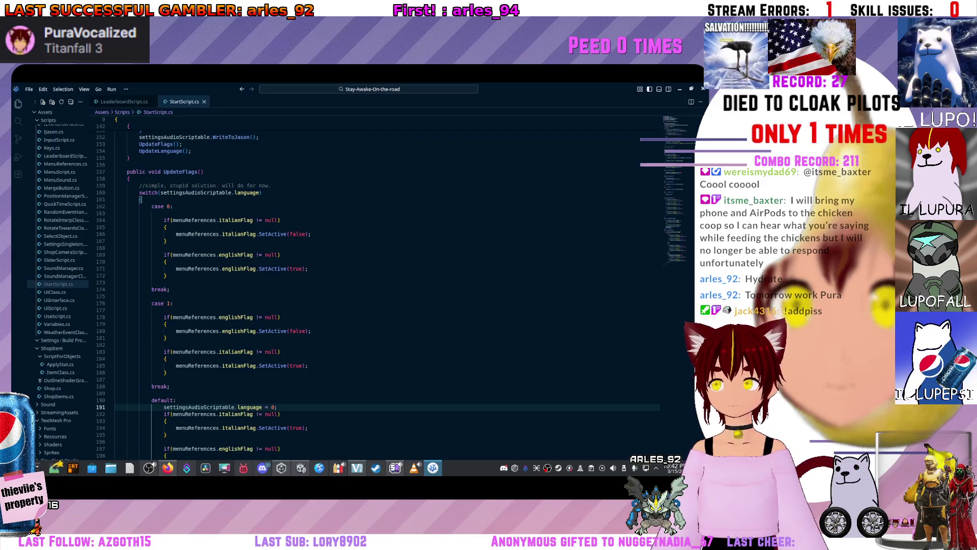
{"action": "scroll", "coordinate": [376, 290], "scroll_direction": "up", "scroll_amount": 7}
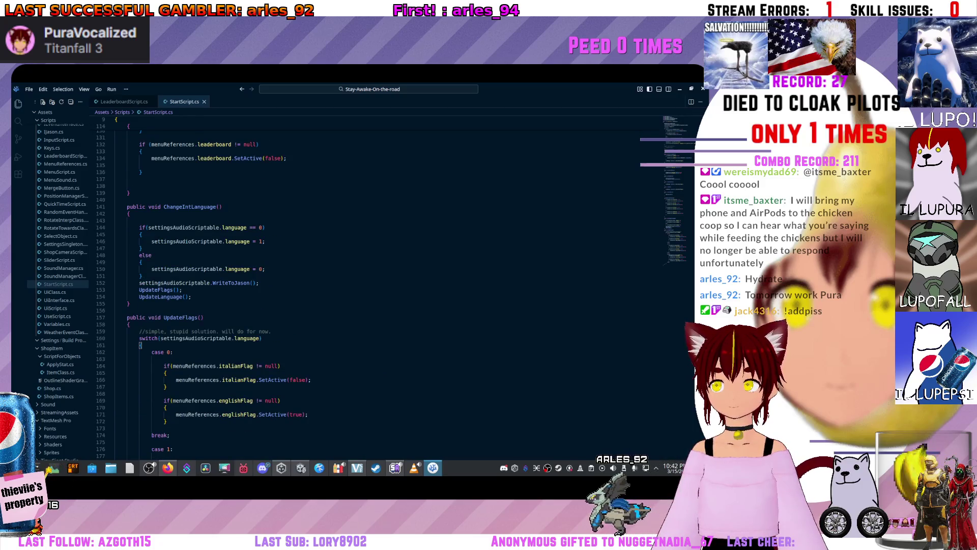
{"action": "left_click", "coordinate": [173, 359]}
{"action": "key", "text": "BackSpace"}
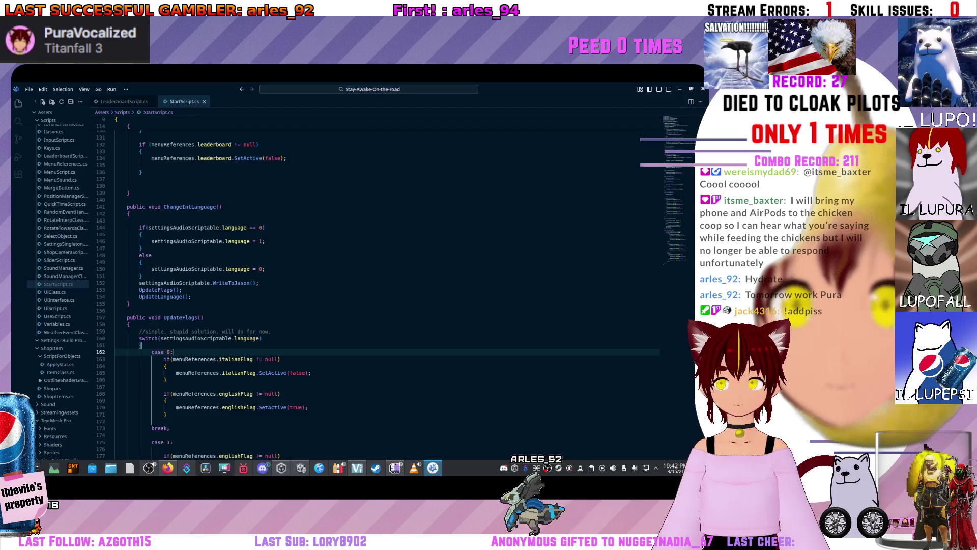
{"action": "key", "text": "ctrl+z"}
{"action": "left_click", "coordinate": [165, 317]}
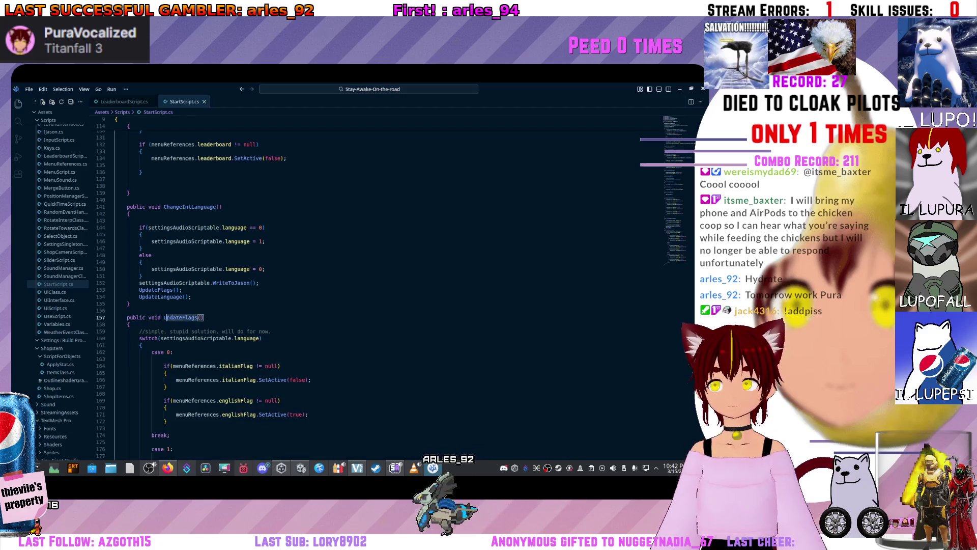
{"action": "double_click", "coordinate": [156, 289]}
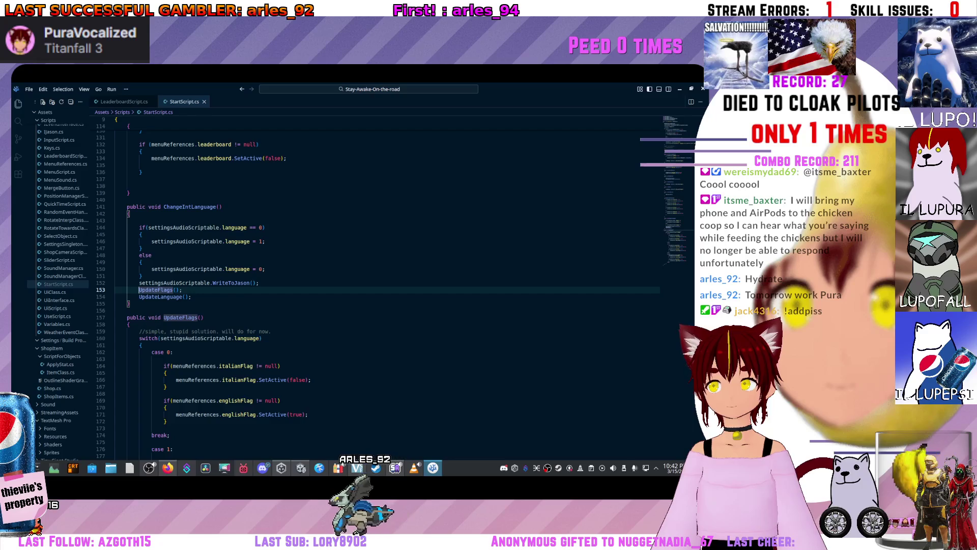
{"action": "left_click", "coordinate": [141, 262]}
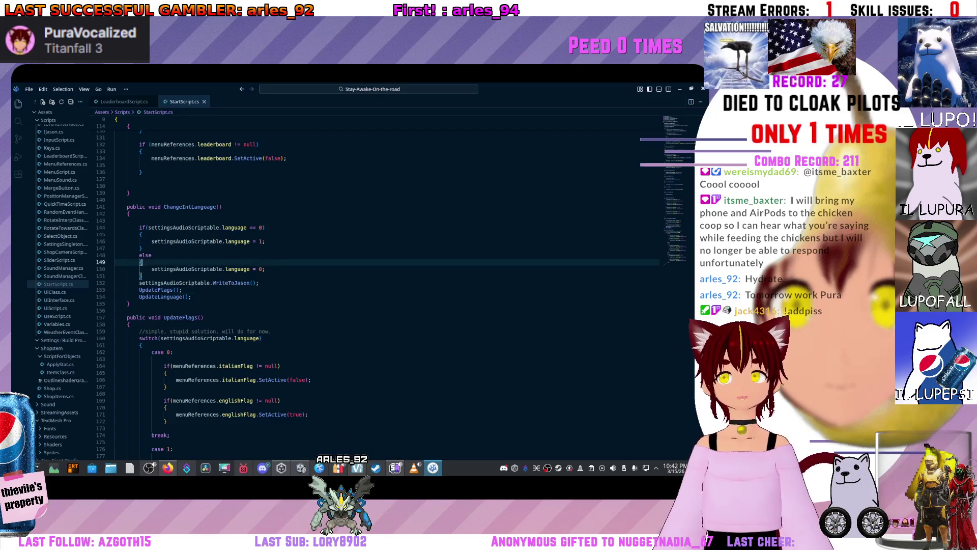
{"action": "key", "text": "ctrl+Home"}
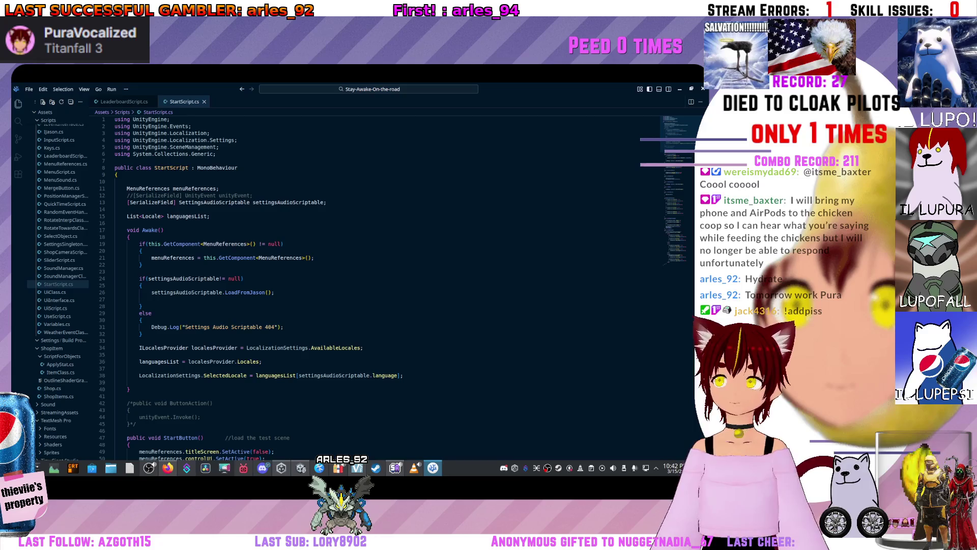
{"action": "left_click_drag", "start_coordinate": [403, 375], "coordinate": [115, 375]}
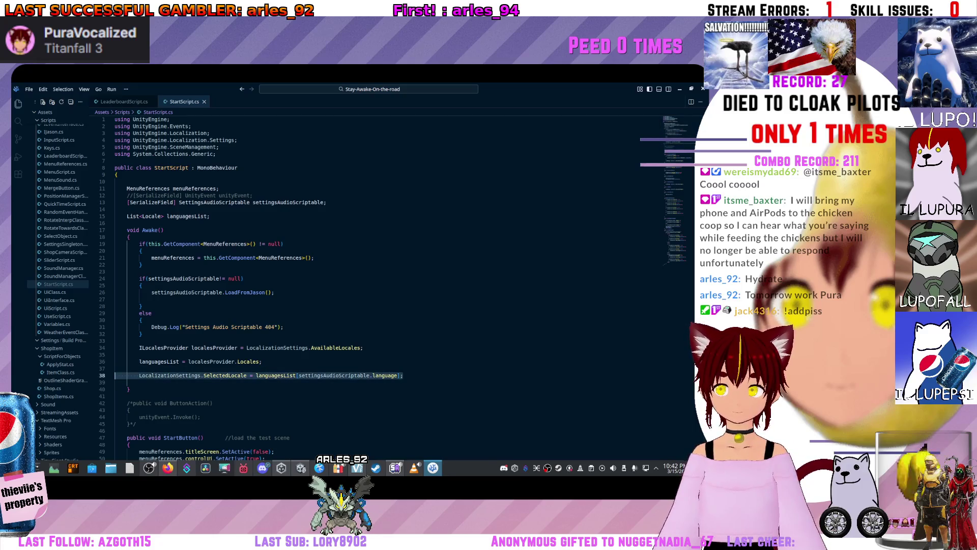
{"action": "scroll", "coordinate": [356, 285], "scroll_direction": "down", "scroll_amount": 20}
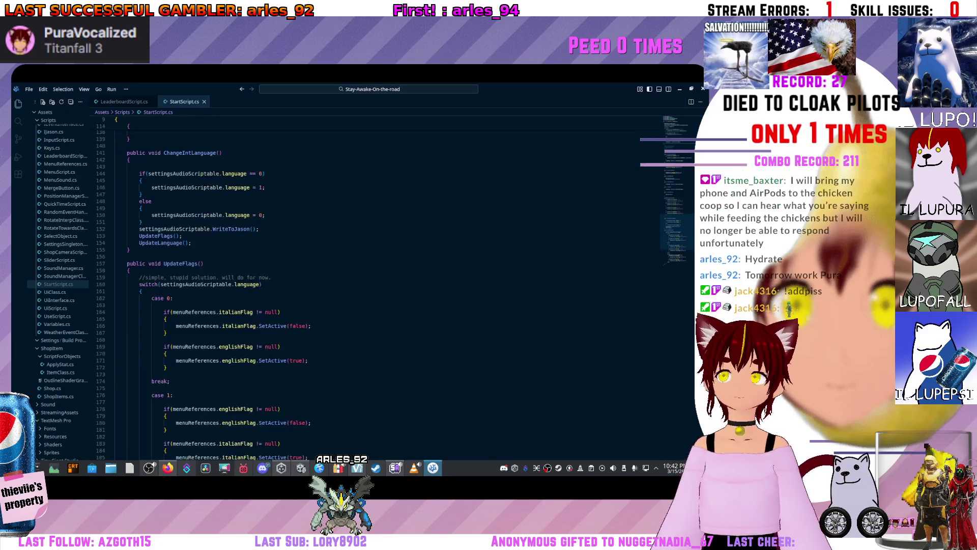
{"action": "scroll", "coordinate": [259, 284], "scroll_direction": "up", "scroll_amount": 1}
{"action": "left_click", "coordinate": [258, 285]}
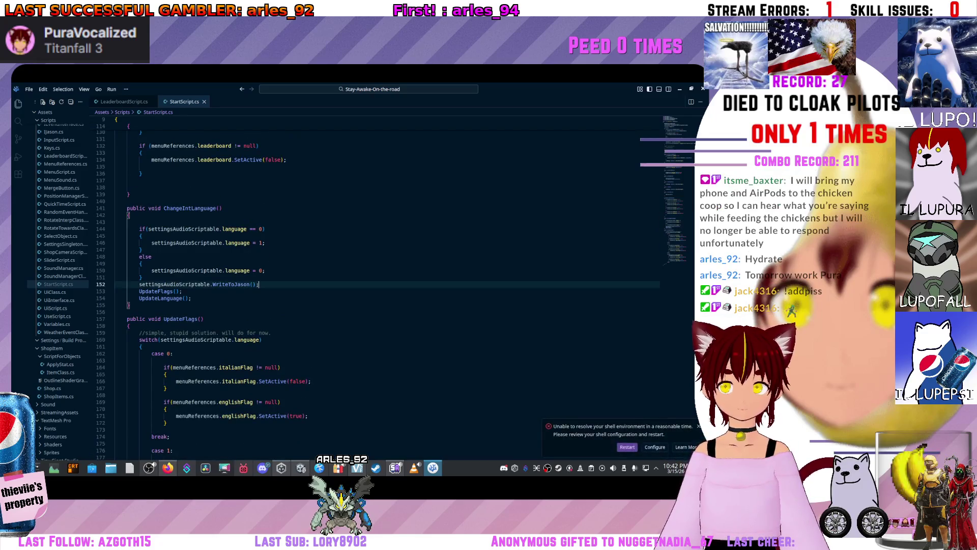
Insert the LocalizationSettings.SelectedLocale line after WriteToJason();, align it, save, and return to Unity
{"action": "key", "text": "Return"}
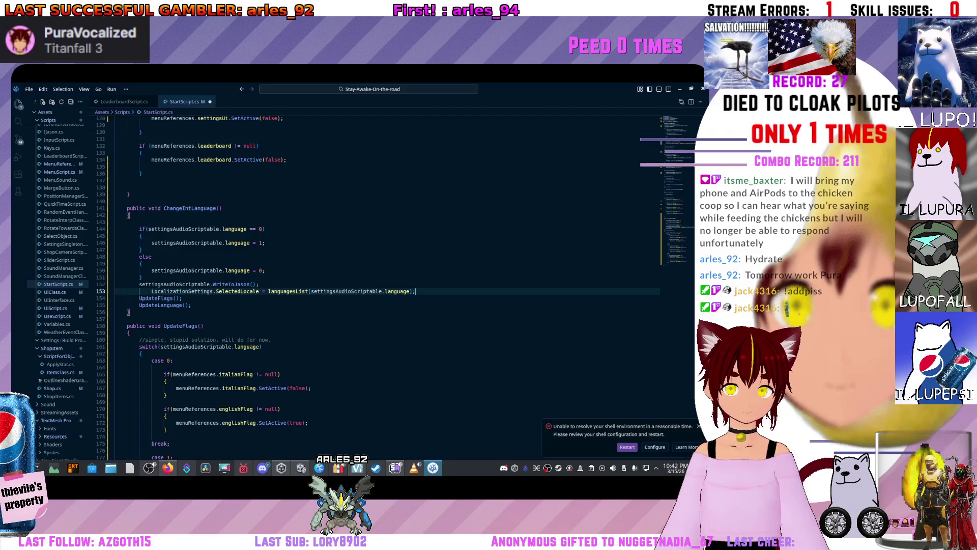
{"action": "key", "text": "shift+Tab"}
{"action": "key", "text": "ctrl+s"}
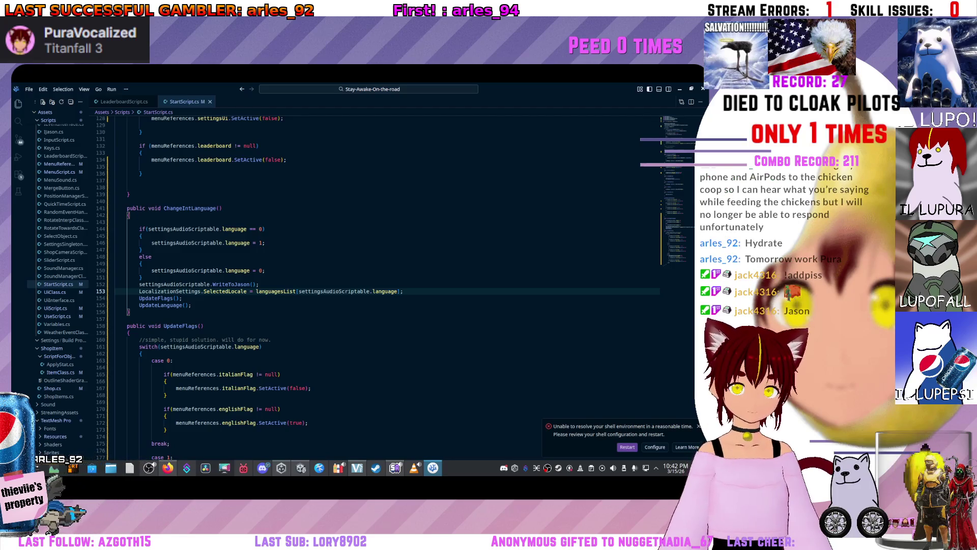
{"action": "key", "text": "ctrl+Home"}
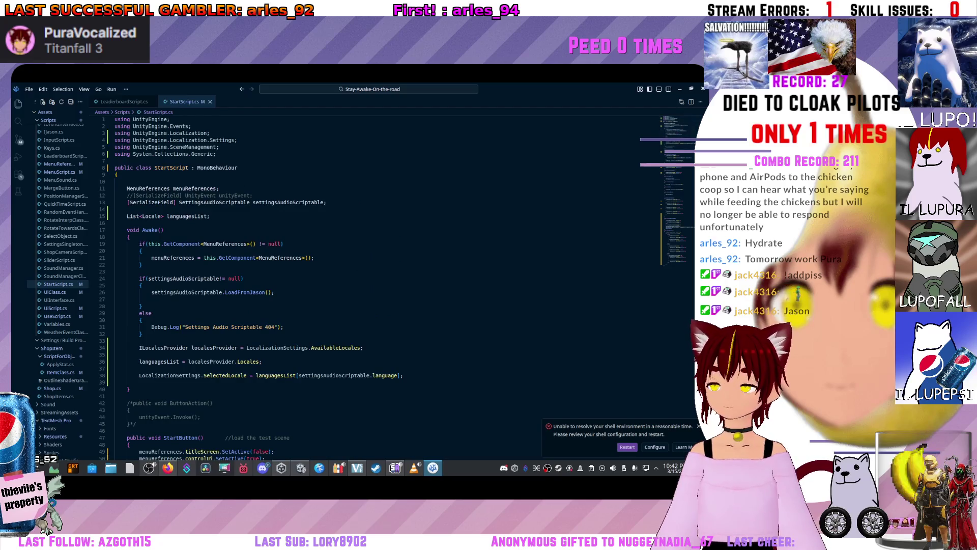
{"action": "key", "text": "alt+Tab"}
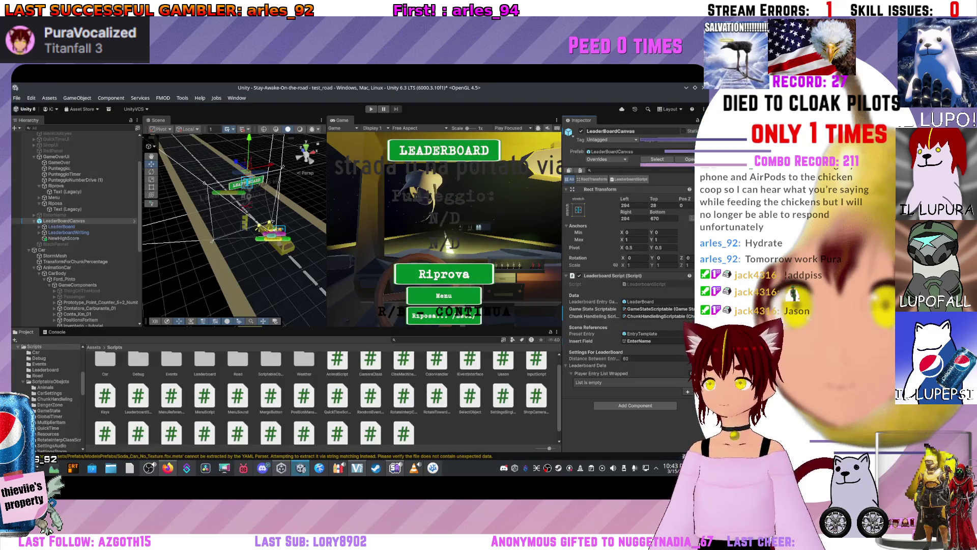
Refresh the Scripts folder to recompile, then jump from the CS0103 console error to the UpdateLanguage call
{"action": "right_click", "coordinate": [450, 425]}
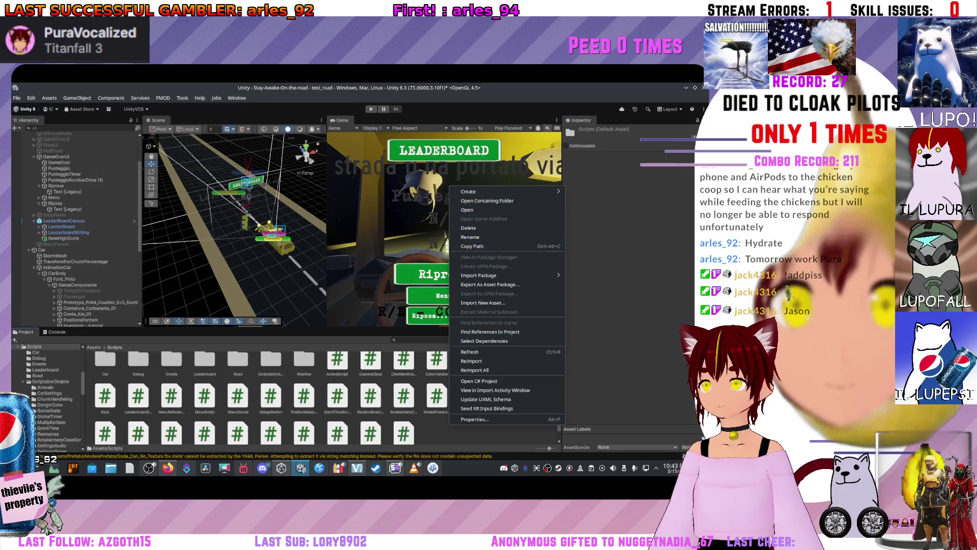
{"action": "left_click", "coordinate": [470, 351]}
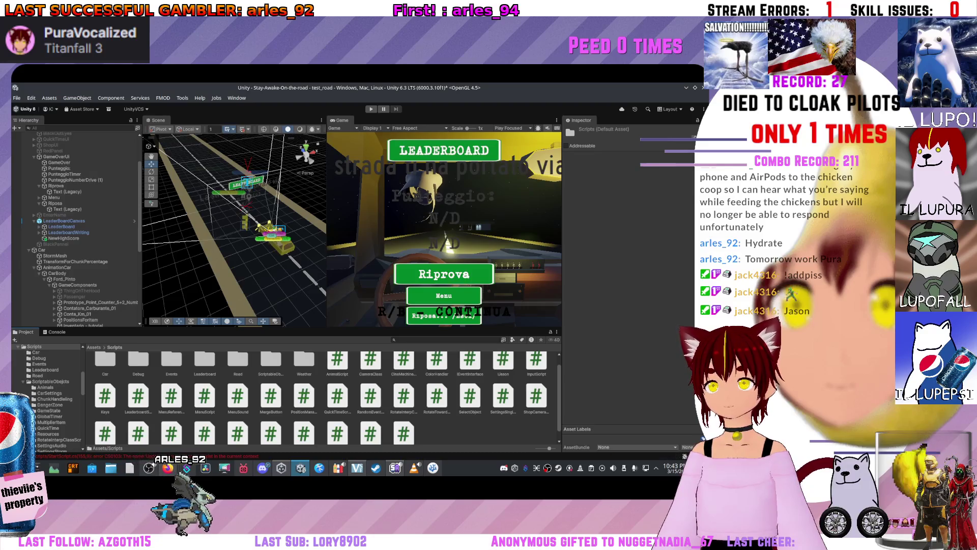
{"action": "key", "text": "ctrl+shift+c"}
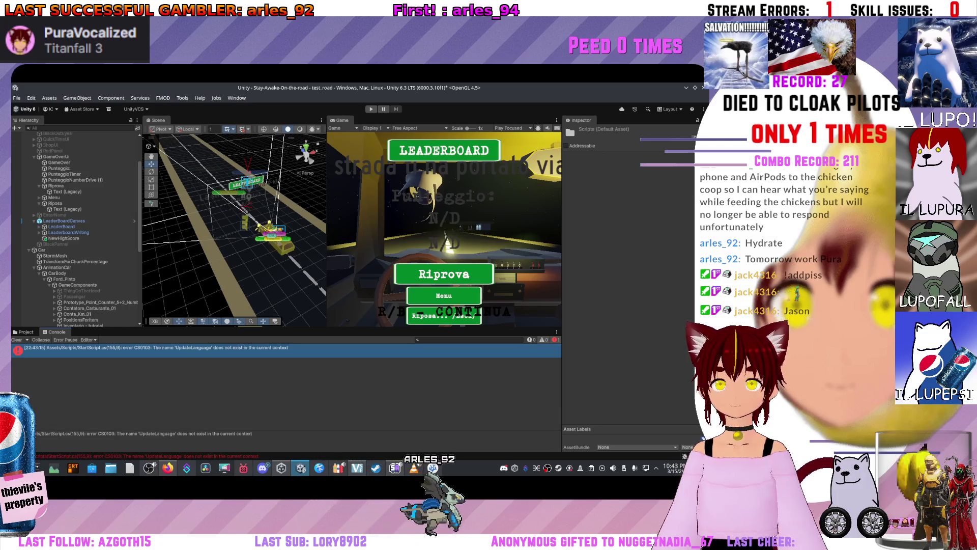
{"action": "double_click", "coordinate": [153, 348]}
{"action": "left_click", "coordinate": [174, 291]}
{"action": "scroll", "coordinate": [356, 255], "scroll_direction": "down", "scroll_amount": 5}
{"action": "scroll", "coordinate": [356, 255], "scroll_direction": "up", "scroll_amount": 5}
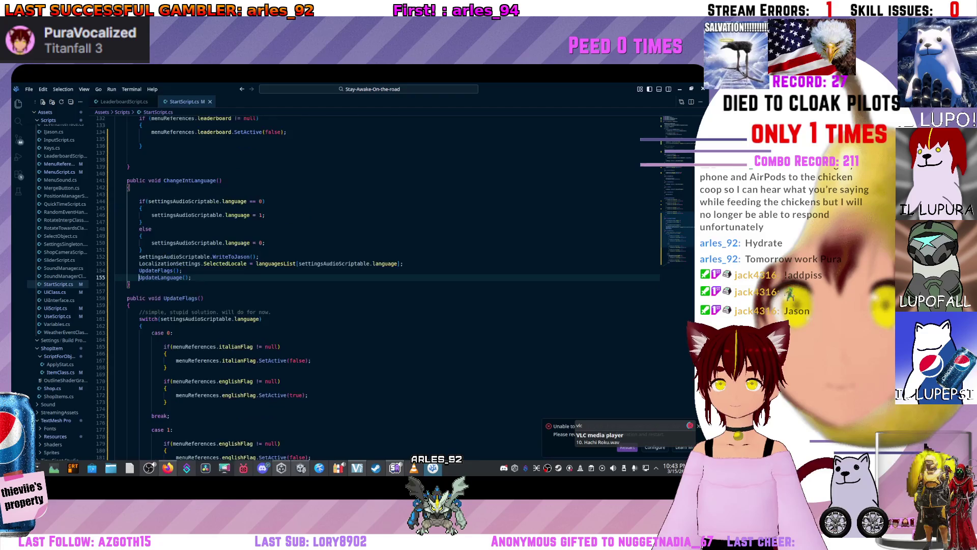
Delete the leftover UpdateLanguage(); line and its empty line from ChangeIntLanguage, then save
{"action": "left_click", "coordinate": [185, 284]}
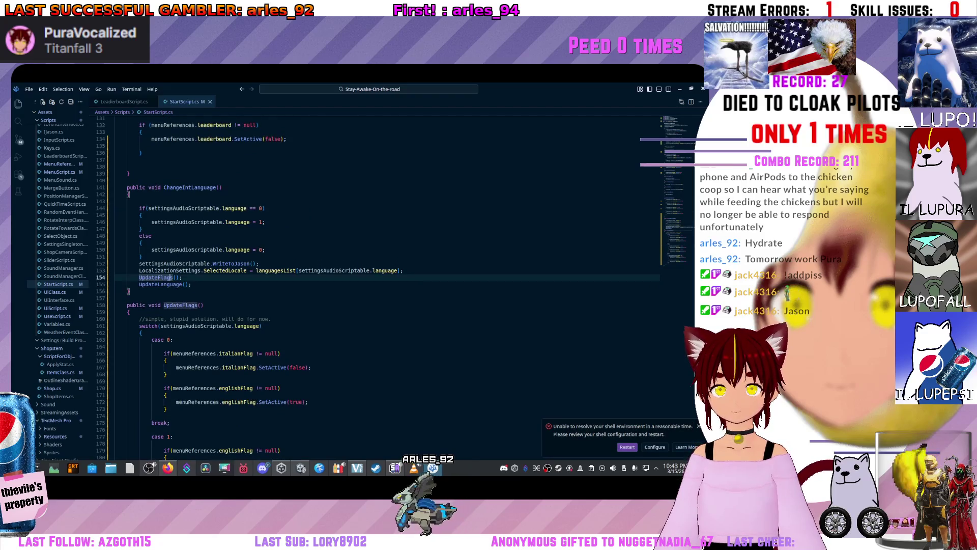
{"action": "key", "text": "ctrl+l"}
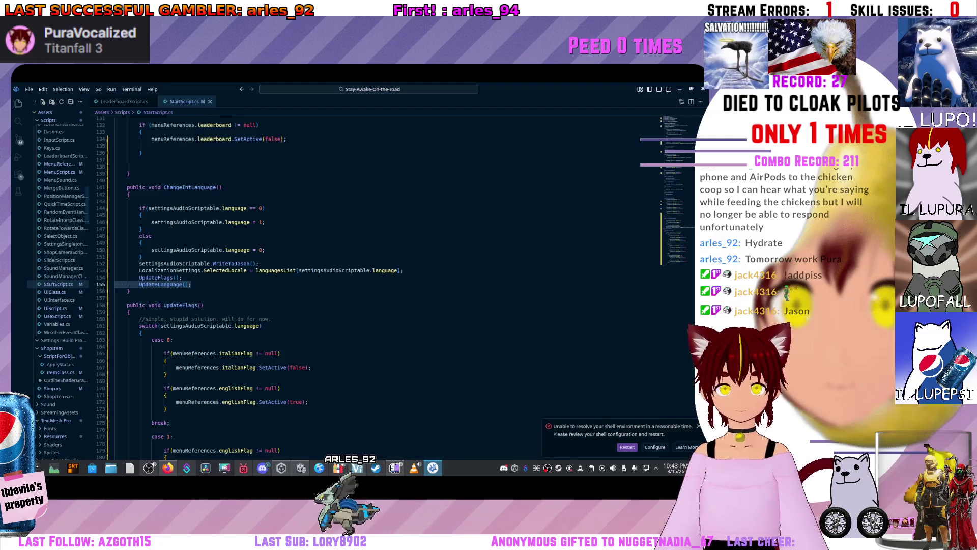
{"action": "key", "text": "BackSpace"}
{"action": "key", "text": "BackSpace"}
{"action": "key", "text": "Up"}
{"action": "key", "text": "ctrl+s"}
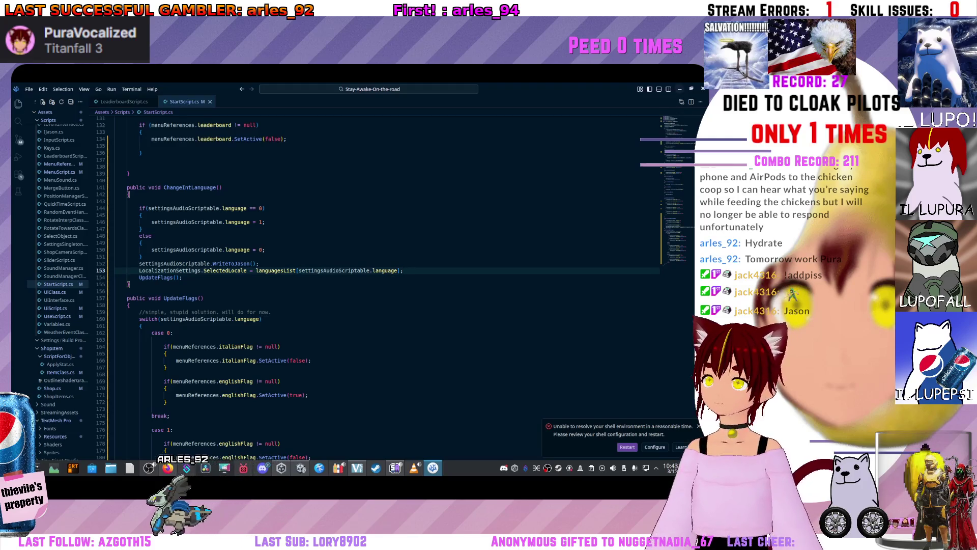
Back in Unity, refresh the Scripts folder to trigger recompilation
{"action": "key", "text": "alt+Tab"}
{"action": "left_click", "coordinate": [26, 331]}
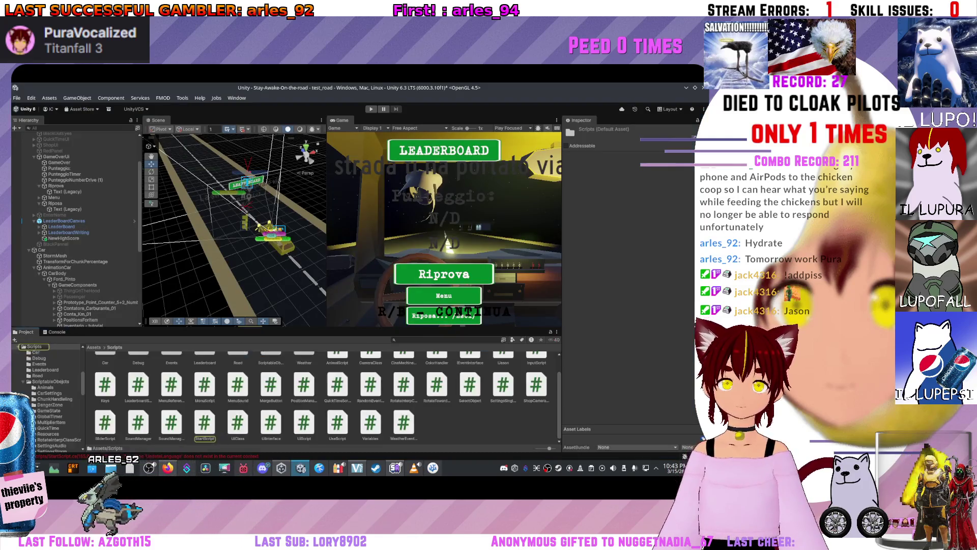
{"action": "right_click", "coordinate": [423, 418]}
{"action": "left_click", "coordinate": [442, 345]}
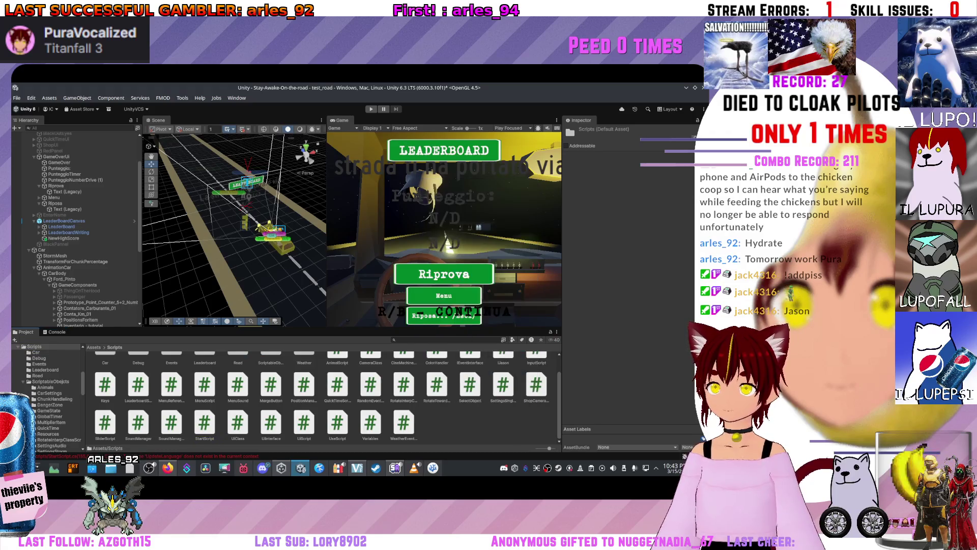